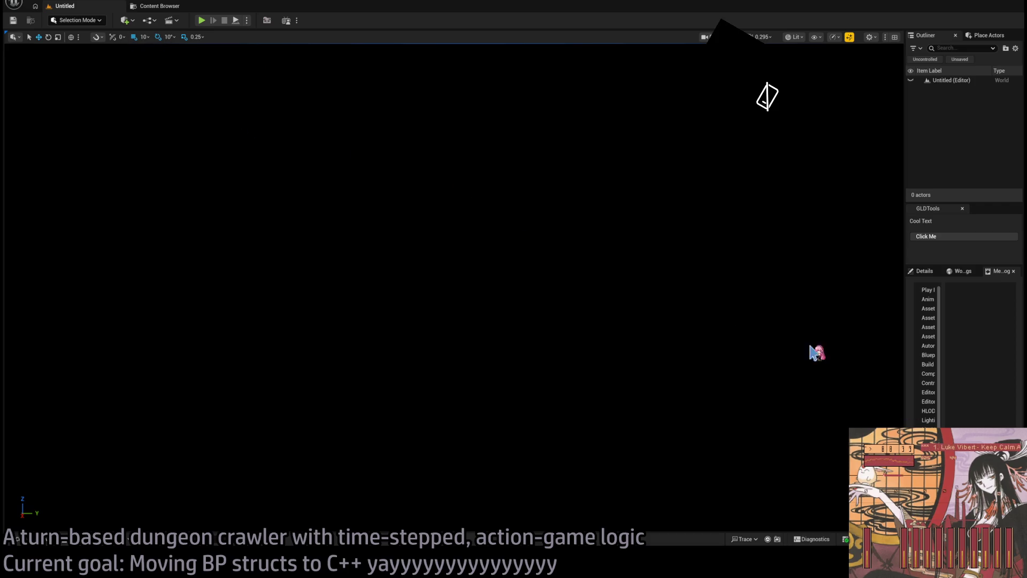
Find the Player_GUI_widget Widget Blueprint in the quick asset search and open it in its own tab.
key(ctrl+p)
text(player_gui_)
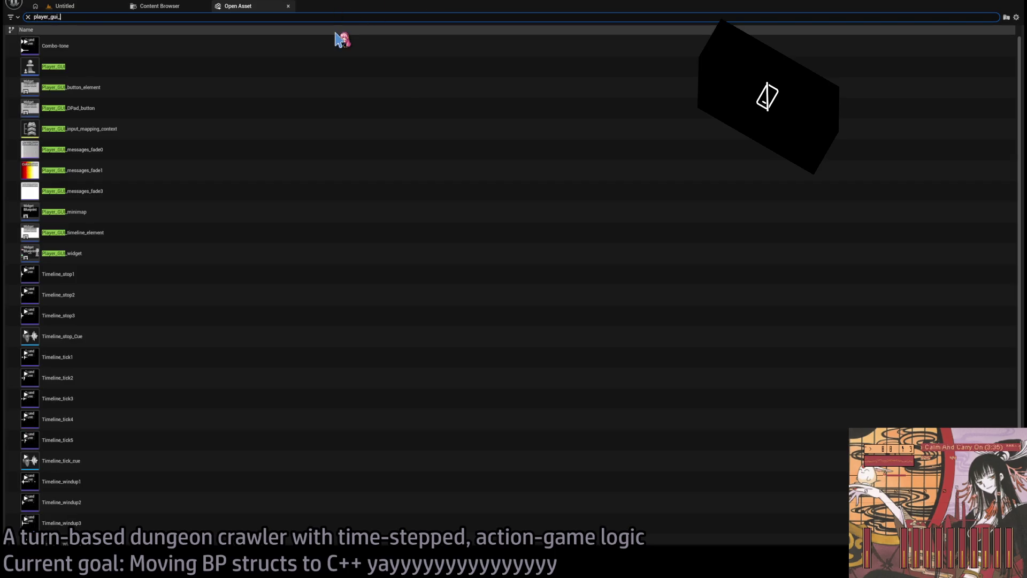
text(w)
click(297, 47)
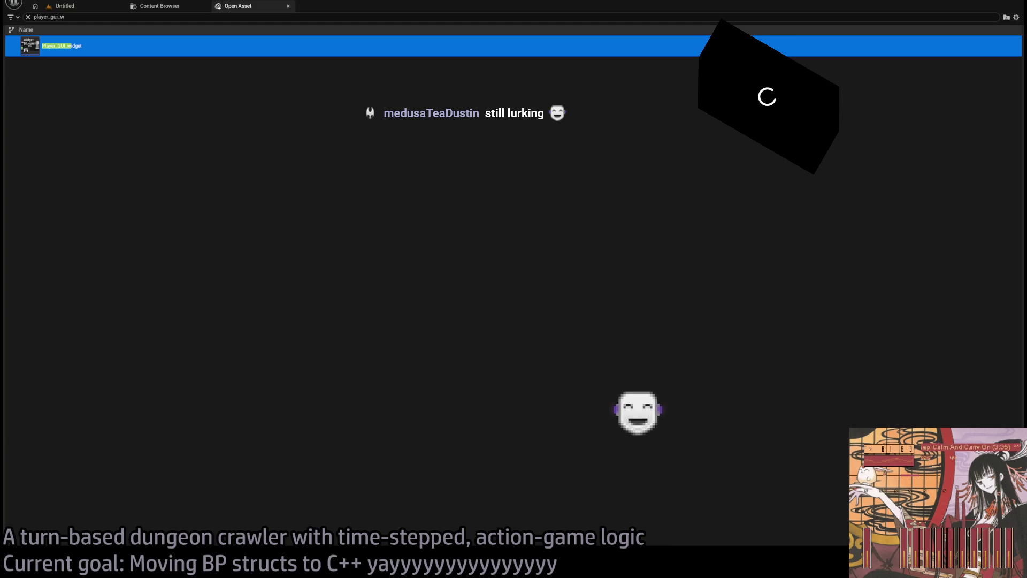
key(Return)
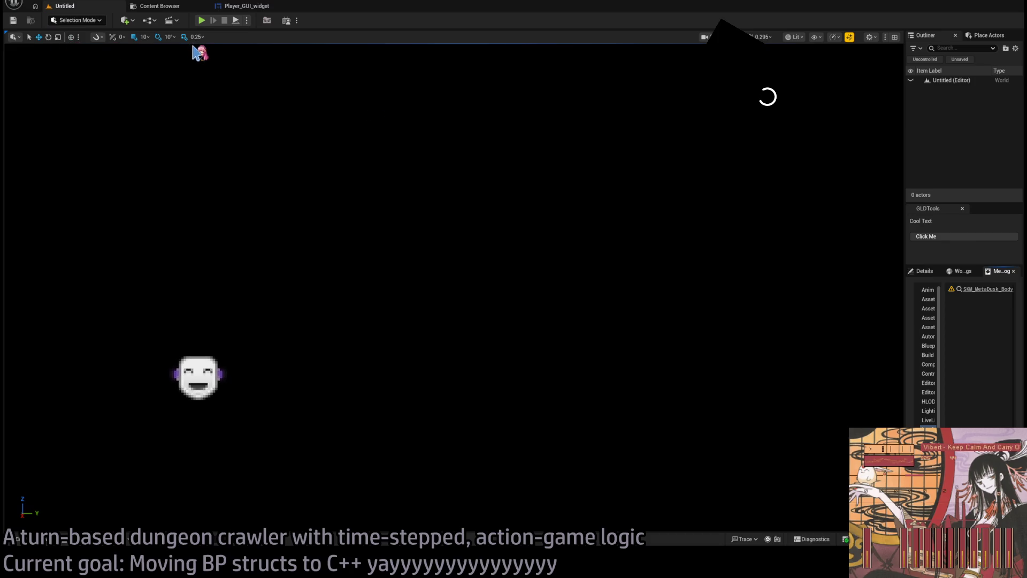
click(247, 6)
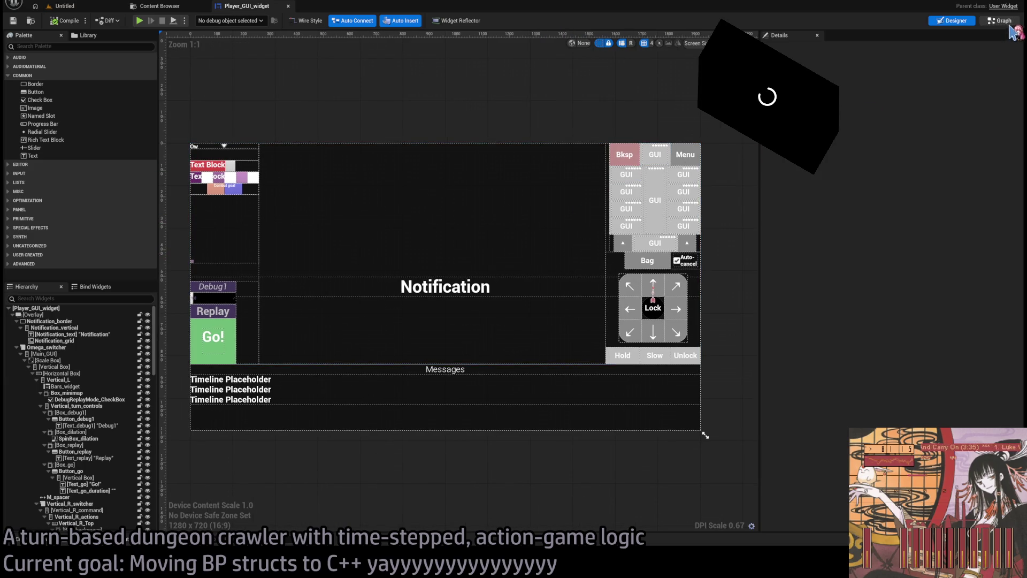
Select the GUIButton_L4 button in the designer, review its details, and find its references.
click(645, 181)
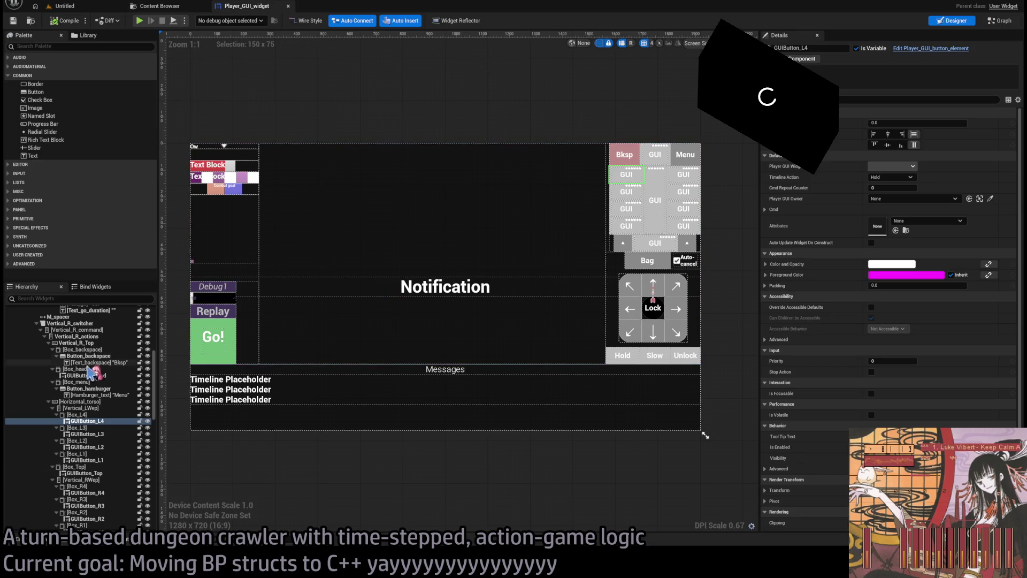
scroll(886, 341, down, 5)
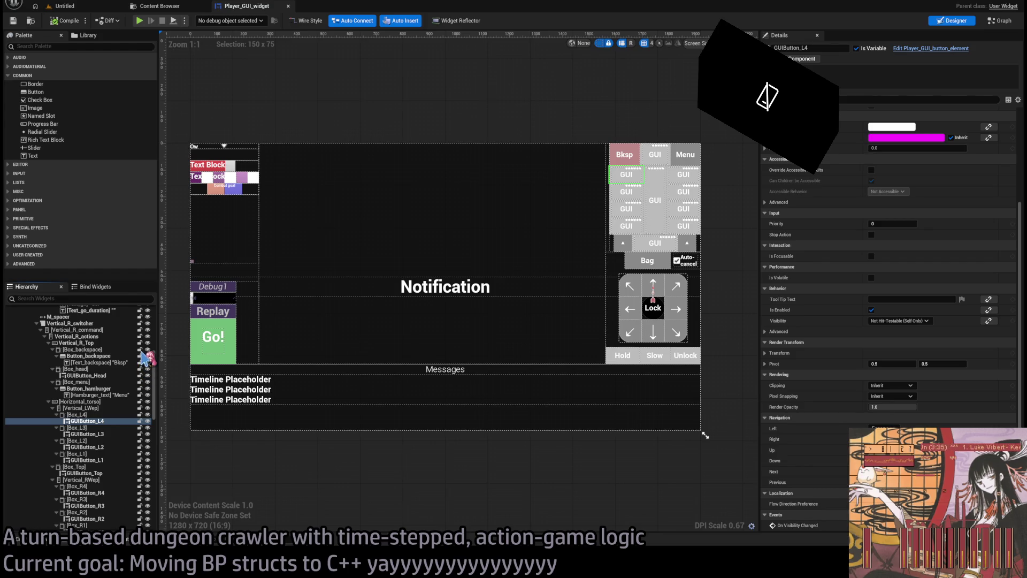
key(shift+alt+f)
Jump to the GUIButton_L4 reference in Update_dynamic_buttons and pan to the Make Timeline Struct node.
double_click(207, 489)
scroll(530, 332, down, 1)
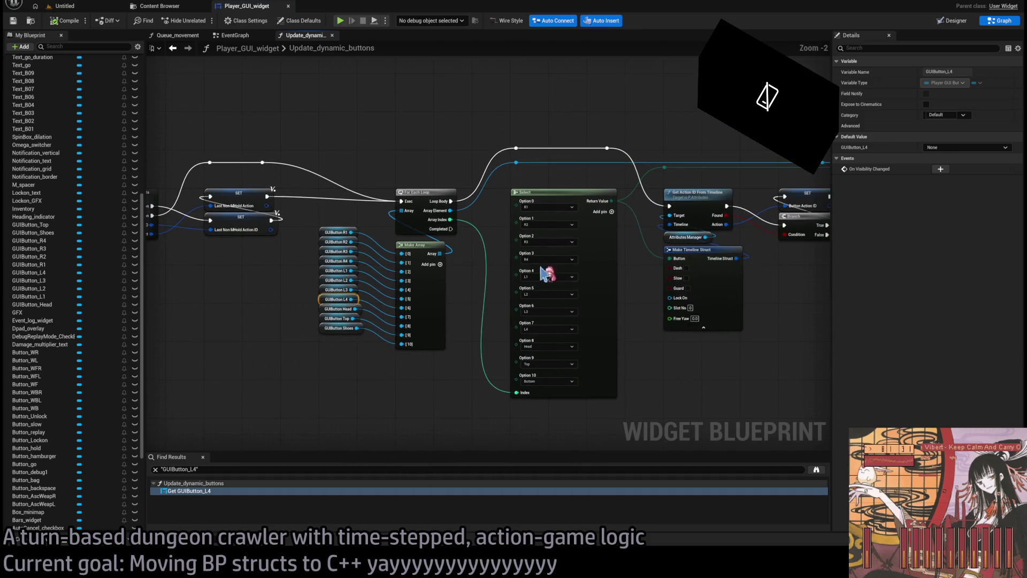
scroll(602, 316, down, 1)
scroll(618, 311, up, 4)
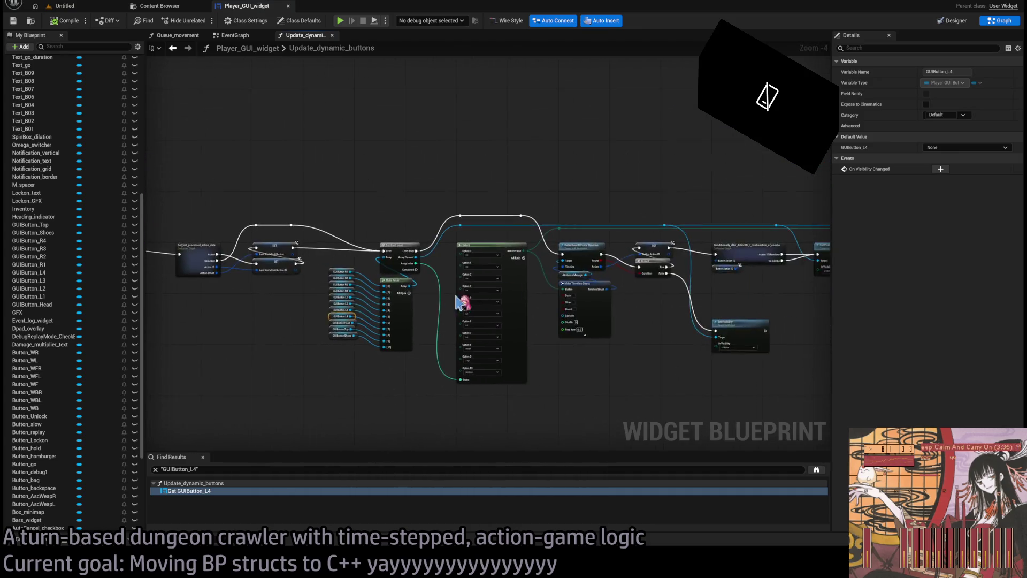
click(442, 246)
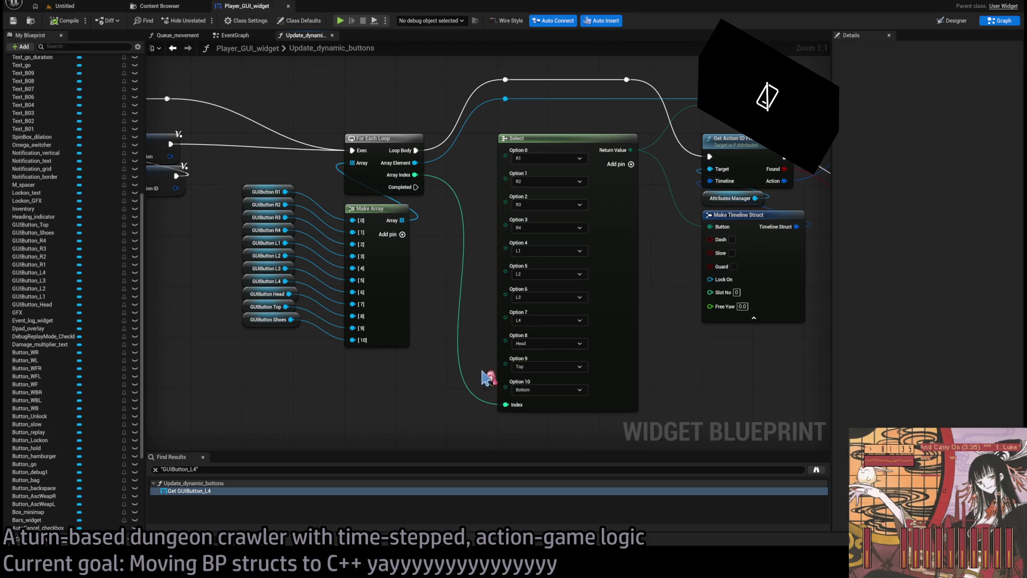
mouse_move(682, 274)
mouse_down()
mouse_move(489, 318)
mouse_move(599, 335)
mouse_up()
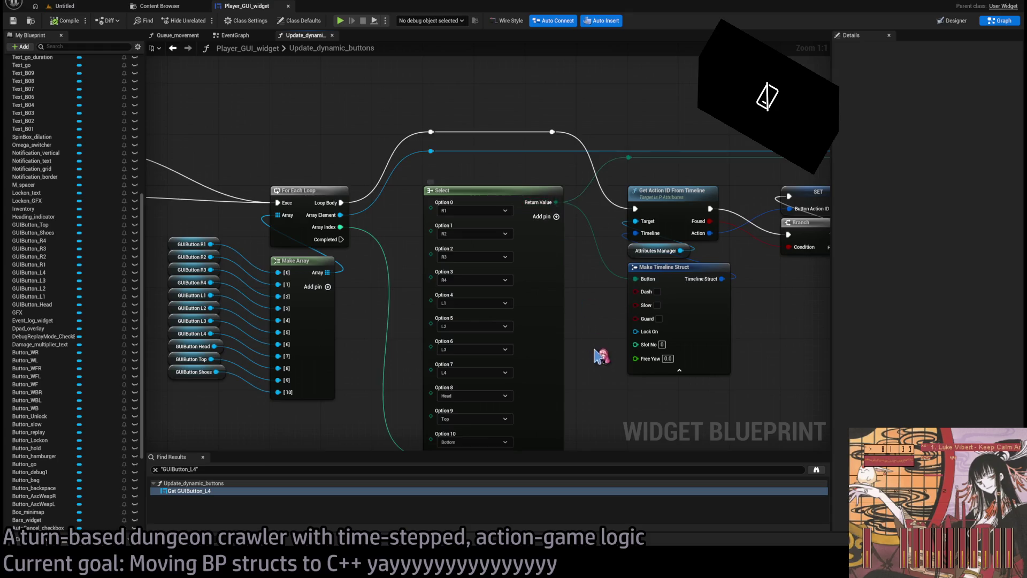
scroll(600, 355, down, 2)
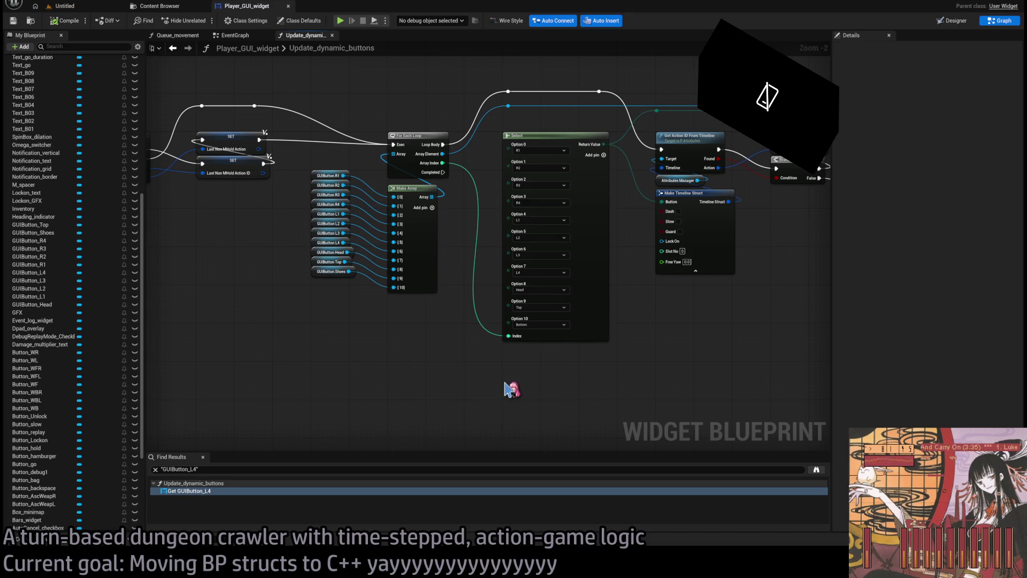
drag(631, 362, 527, 362)
Paste a Make Timeline Queue Item node and place it beneath Make Timeline Struct.
click(496, 269)
click(460, 371)
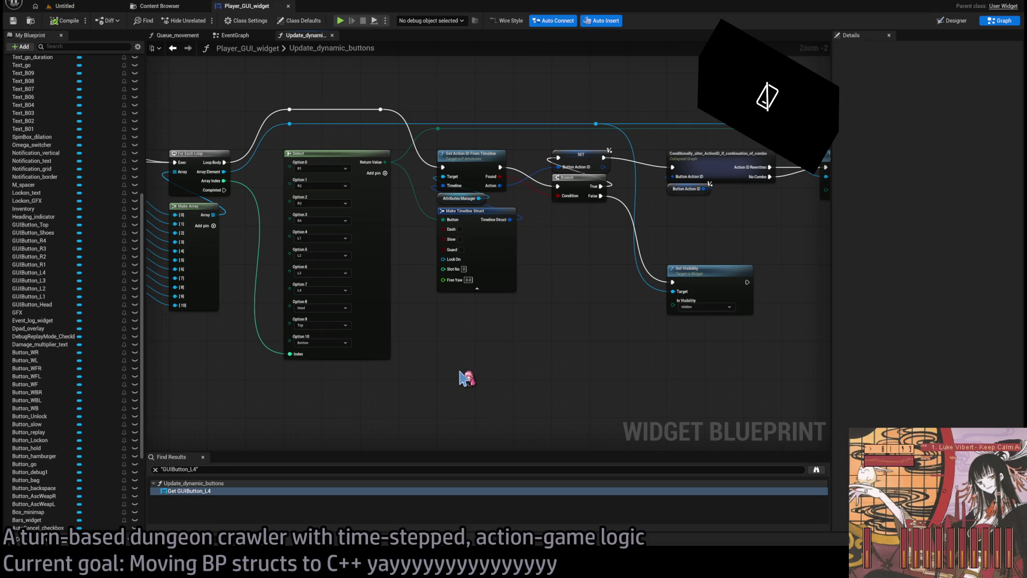
key(ctrl+v)
click(538, 411)
drag(484, 320, 467, 253)
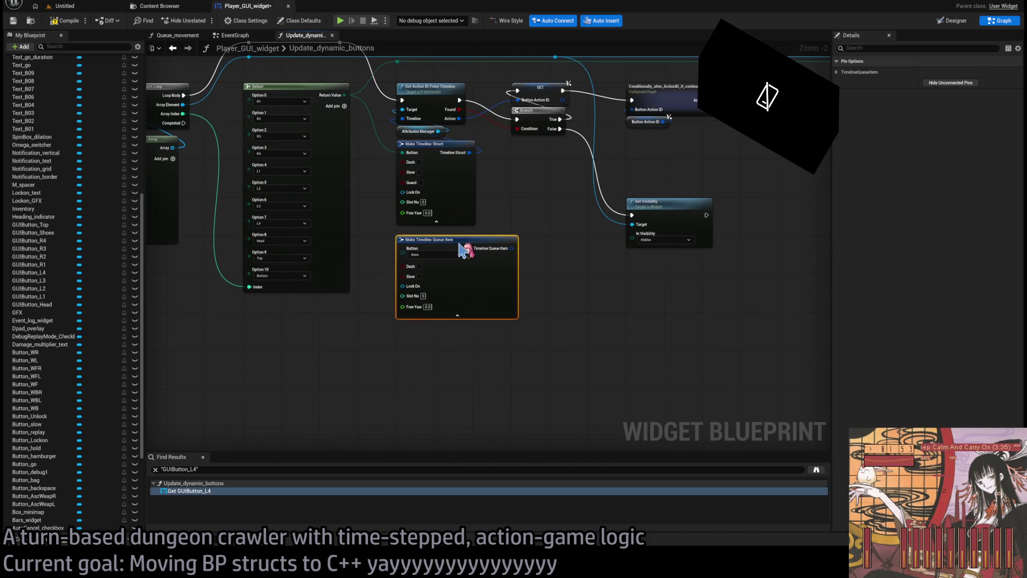
Create a Select node from the queue item's Button pin, indexed by the loop's Array Index.
click(531, 229)
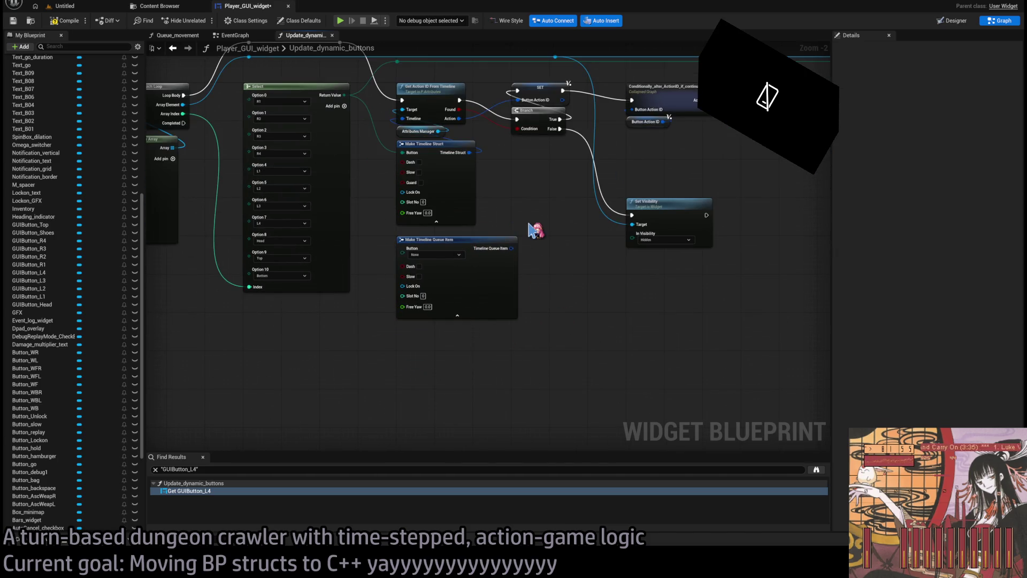
drag(464, 210, 531, 201)
mouse_move(474, 251)
mouse_down()
mouse_move(515, 324)
mouse_move(444, 396)
mouse_move(580, 294)
mouse_move(488, 278)
mouse_move(504, 290)
mouse_up()
drag(420, 80, 493, 334)
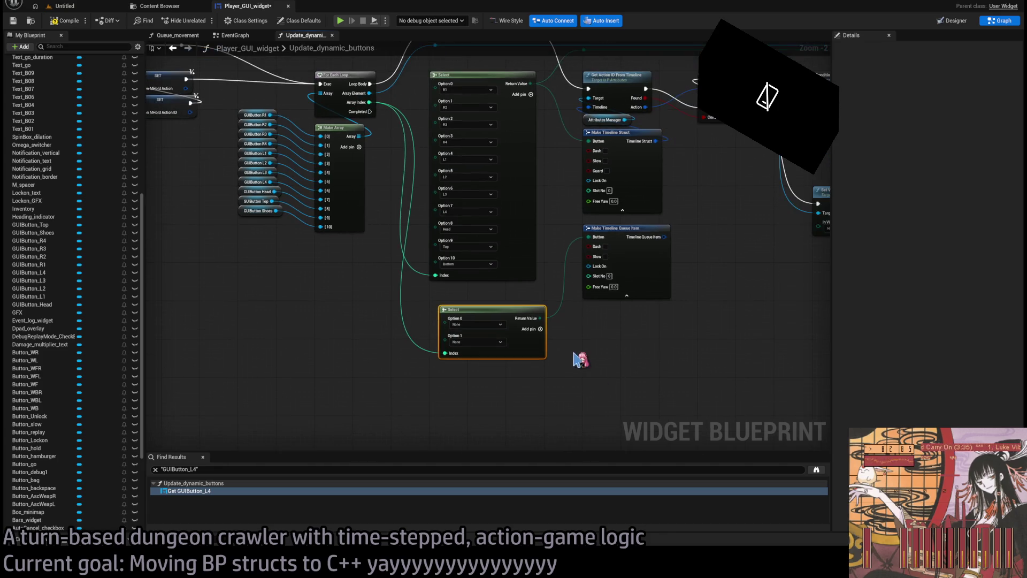
Add option pins to the new Select node until it reaches Option 11.
click(540, 330)
click(541, 330)
click(541, 329)
click(540, 330)
click(541, 329)
click(540, 329)
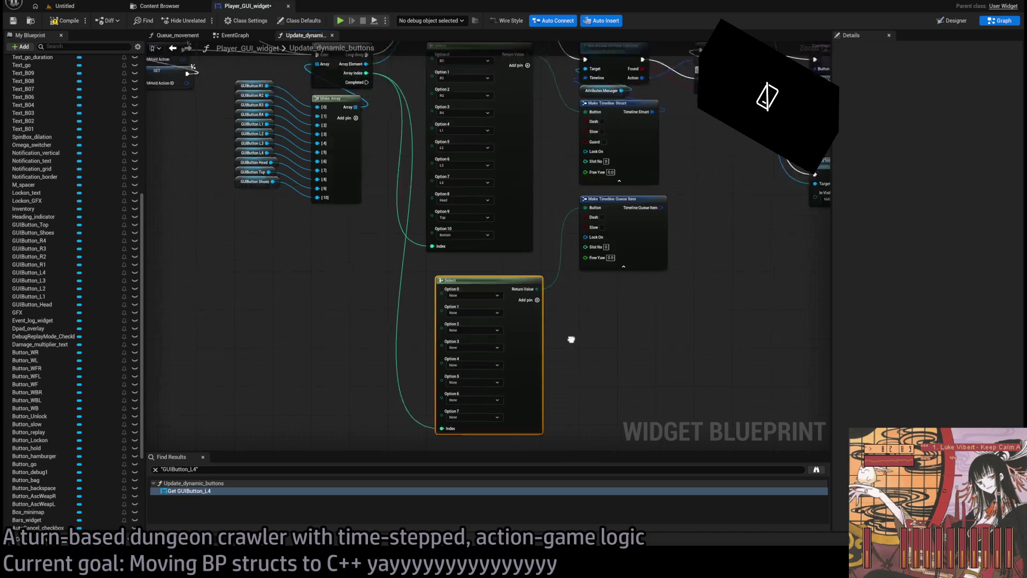
click(541, 201)
click(542, 201)
click(542, 201)
click(542, 201)
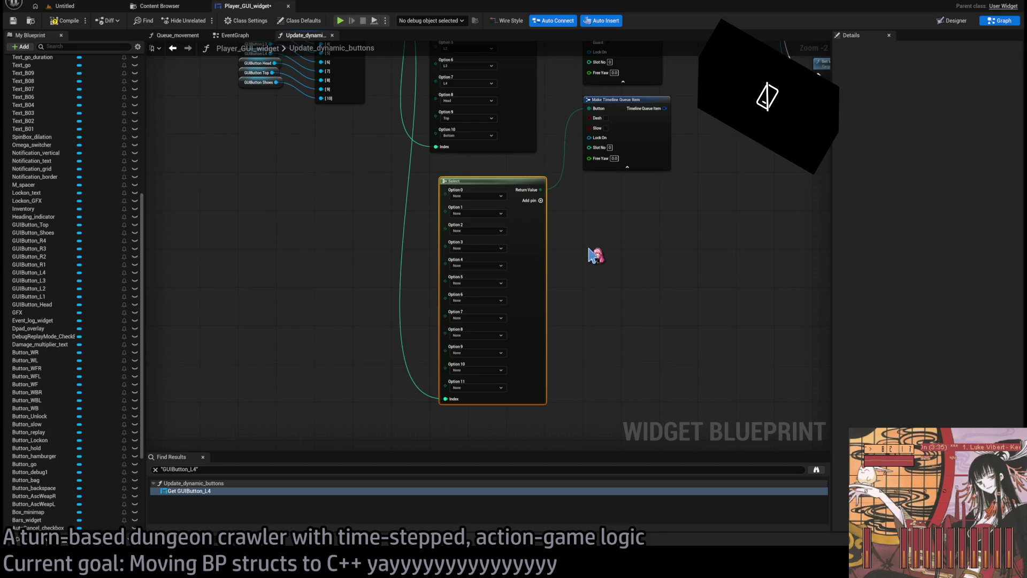
Set the new Select node's Options 0–3 to R1, R2, R3 and R4.
scroll(594, 255, up, 3)
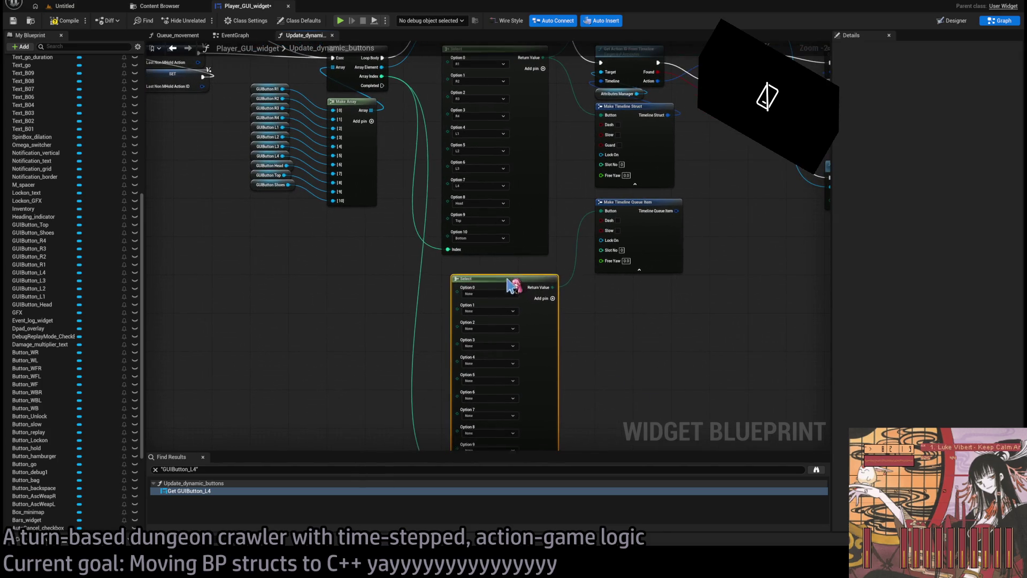
drag(509, 283, 504, 269)
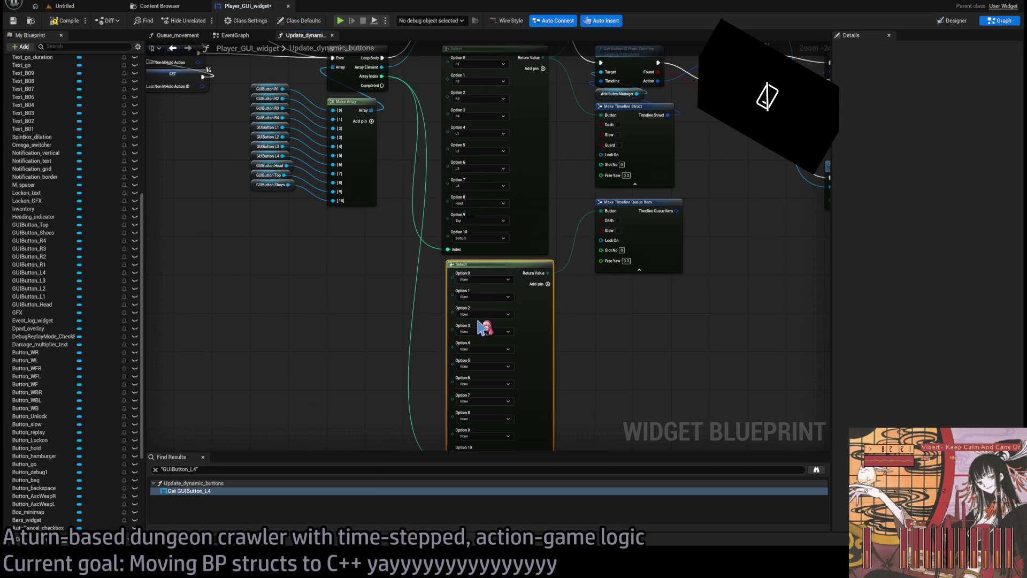
click(484, 279)
click(479, 300)
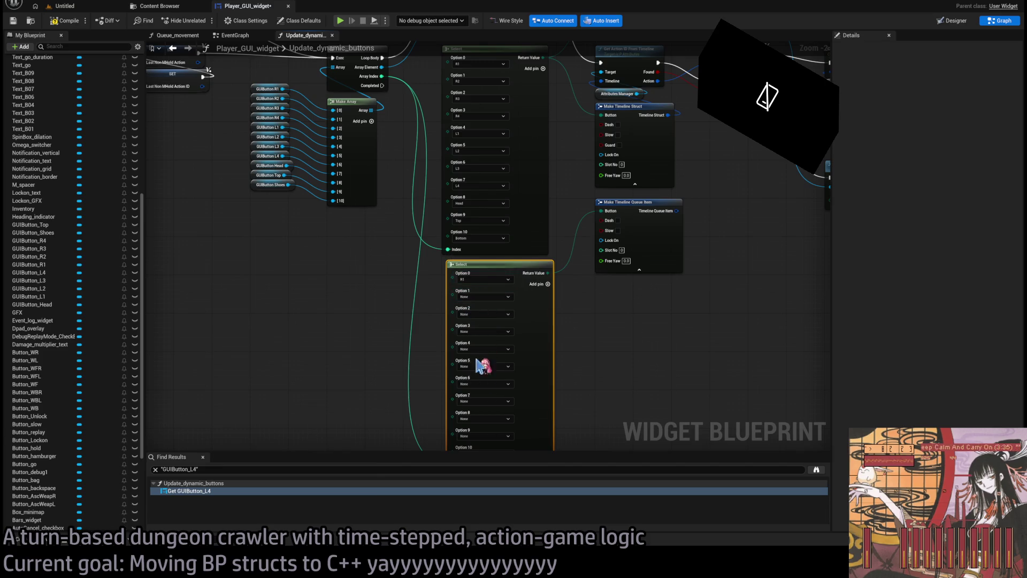
click(485, 297)
click(478, 316)
click(484, 314)
click(471, 337)
click(484, 331)
click(470, 190)
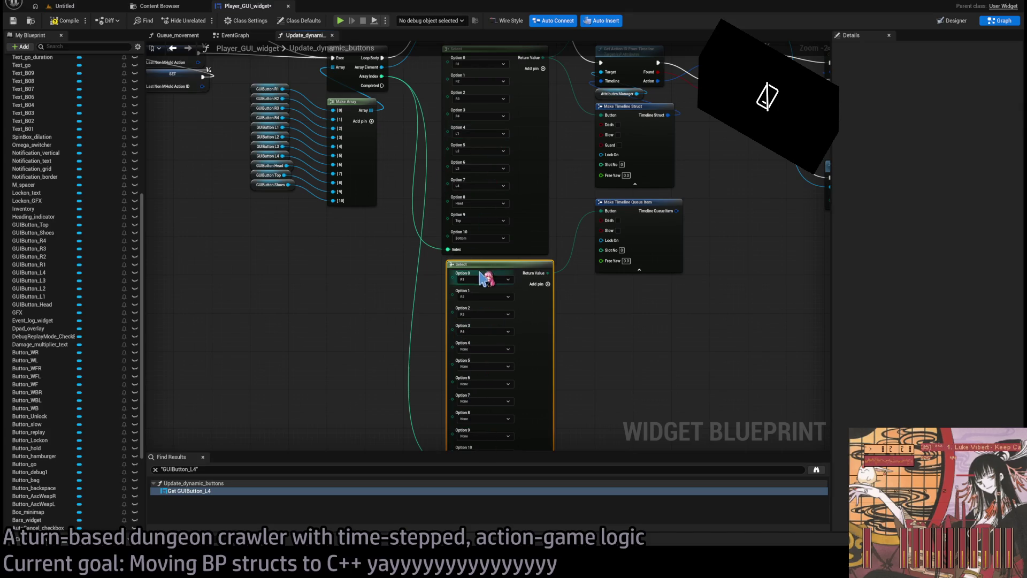
Set Options 4–7 to L1, L2, L3 and L4.
click(474, 351)
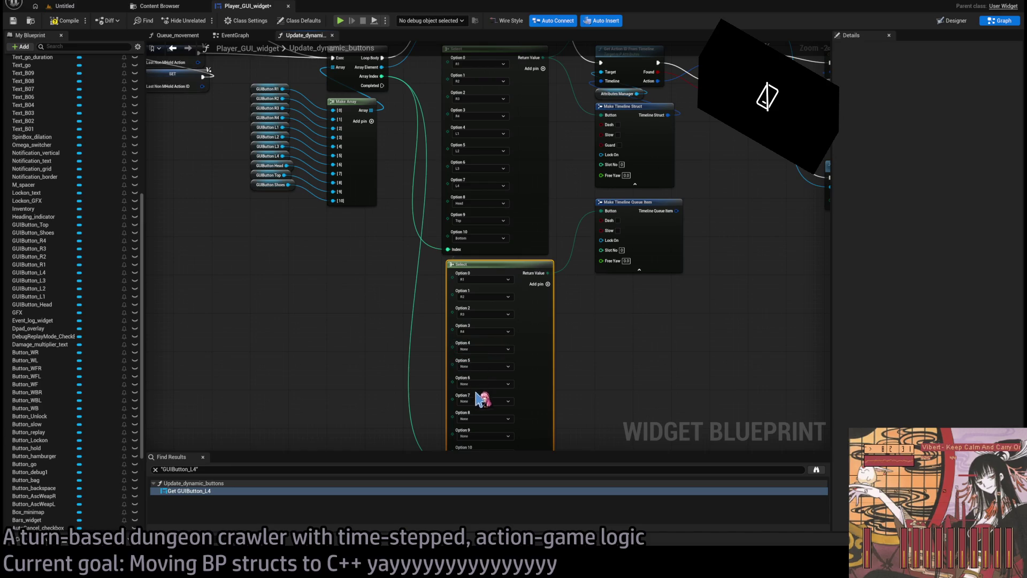
click(475, 463)
click(478, 367)
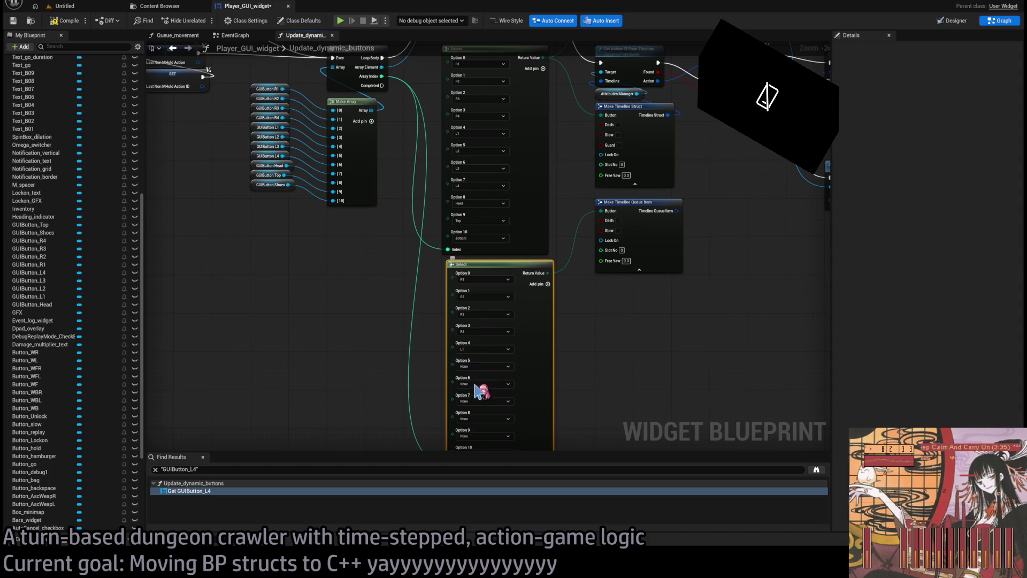
click(480, 491)
click(478, 385)
click(480, 516)
click(477, 401)
click(479, 544)
Set Option 8 to Head and Option 9 to Top, then select the GUIButton Shoes node.
drag(628, 349, 604, 241)
drag(490, 287, 481, 375)
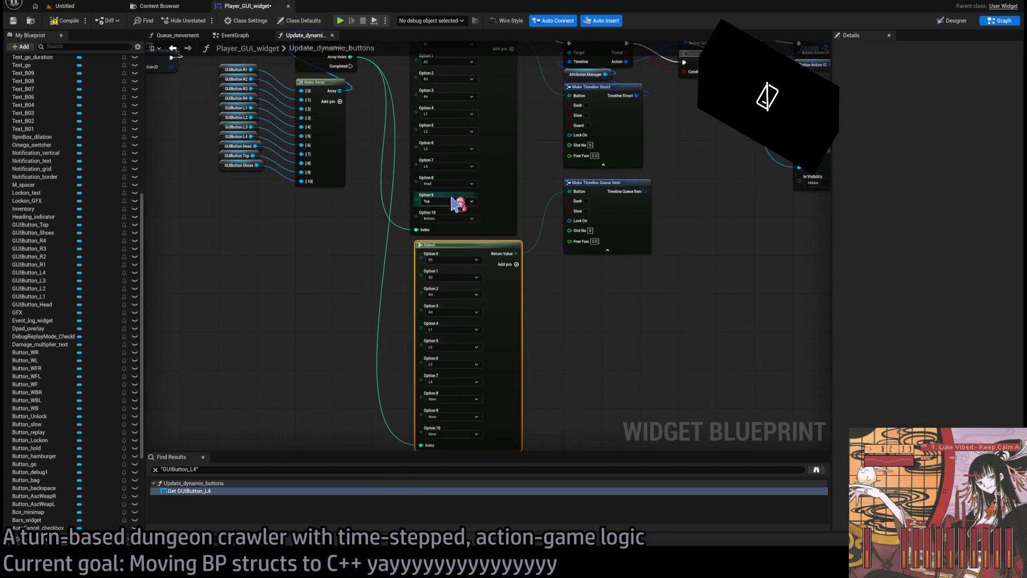
click(449, 405)
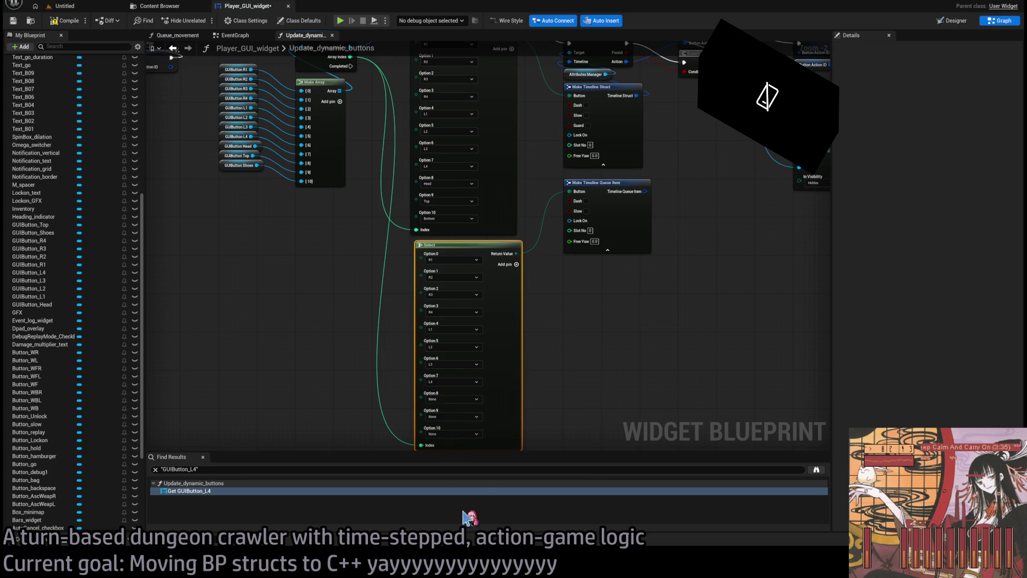
click(458, 546)
click(440, 417)
click(459, 419)
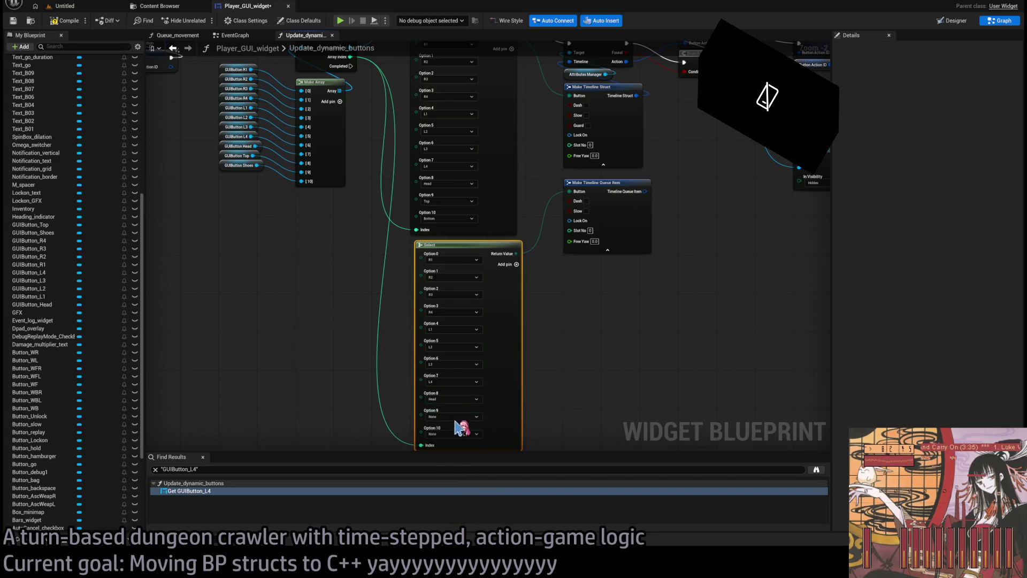
drag(499, 335, 504, 307)
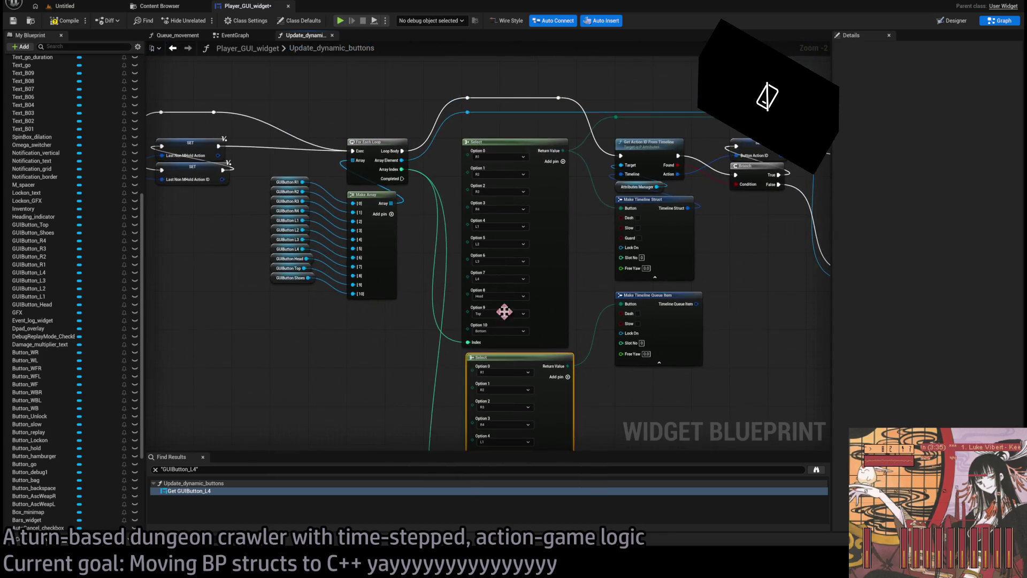
mouse_move(401, 344)
mouse_down()
mouse_move(302, 257)
mouse_move(412, 312)
mouse_move(499, 383)
mouse_move(590, 313)
mouse_move(541, 362)
mouse_move(536, 281)
mouse_up()
click(345, 248)
mouse_move(450, 380)
mouse_down()
mouse_move(332, 424)
mouse_move(556, 397)
mouse_move(451, 373)
mouse_up()
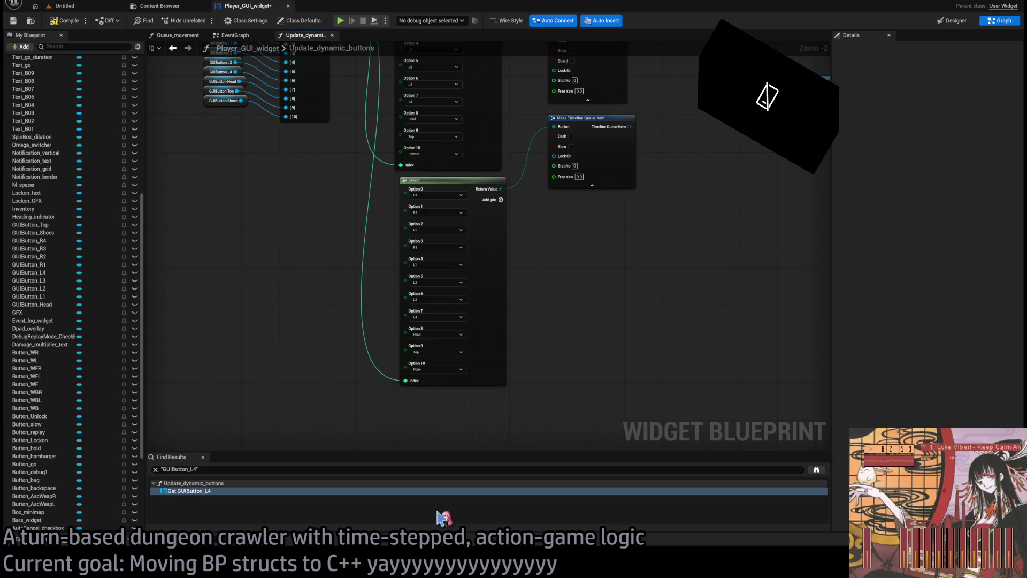
In CPP_Structs.h, rename TLB_Bottom to TLB_Shoes with DisplayName "Shoes".
key(ctrl+z)
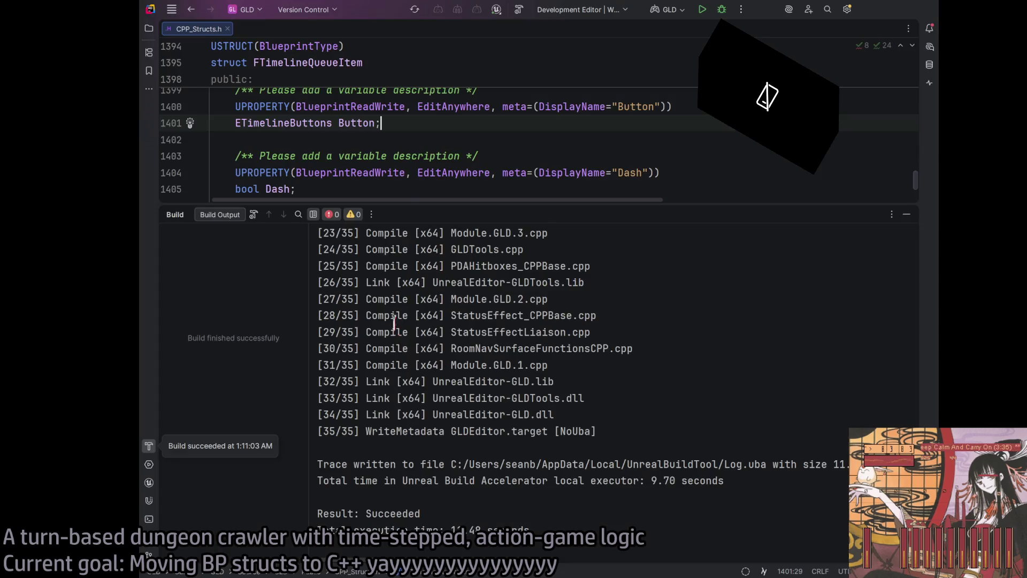
click(906, 214)
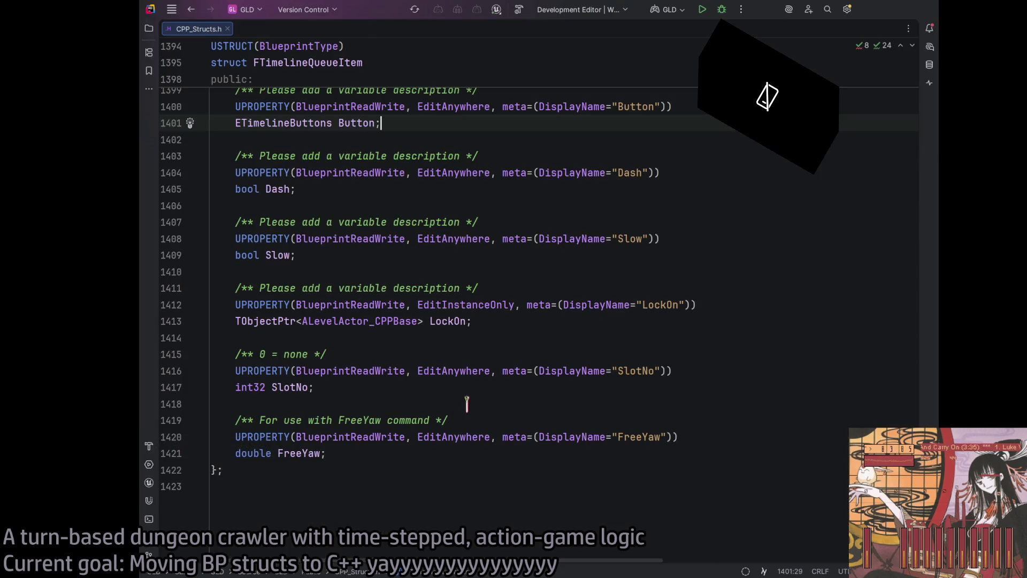
scroll(387, 356, up, 8)
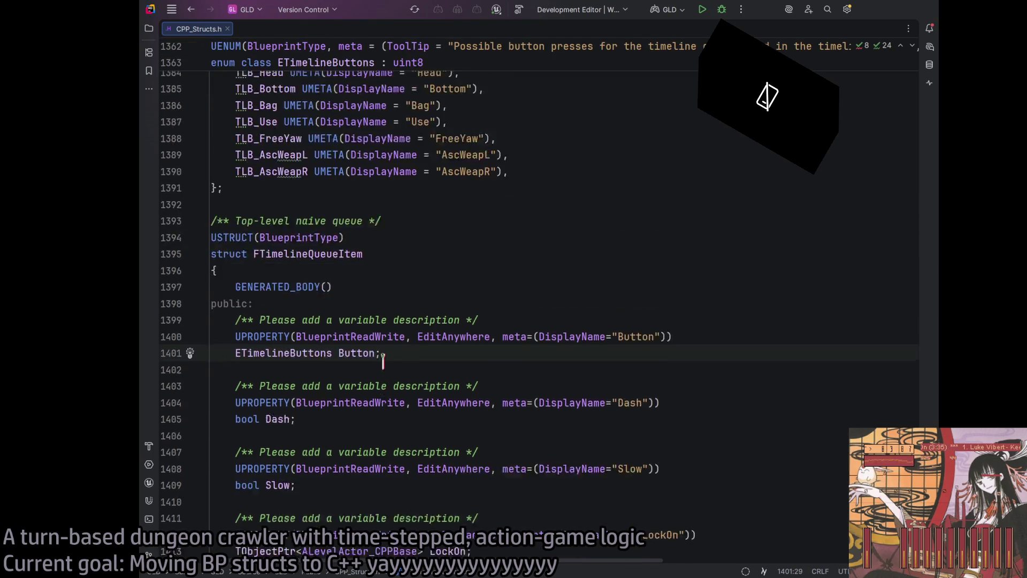
scroll(381, 363, up, 1)
click(273, 272)
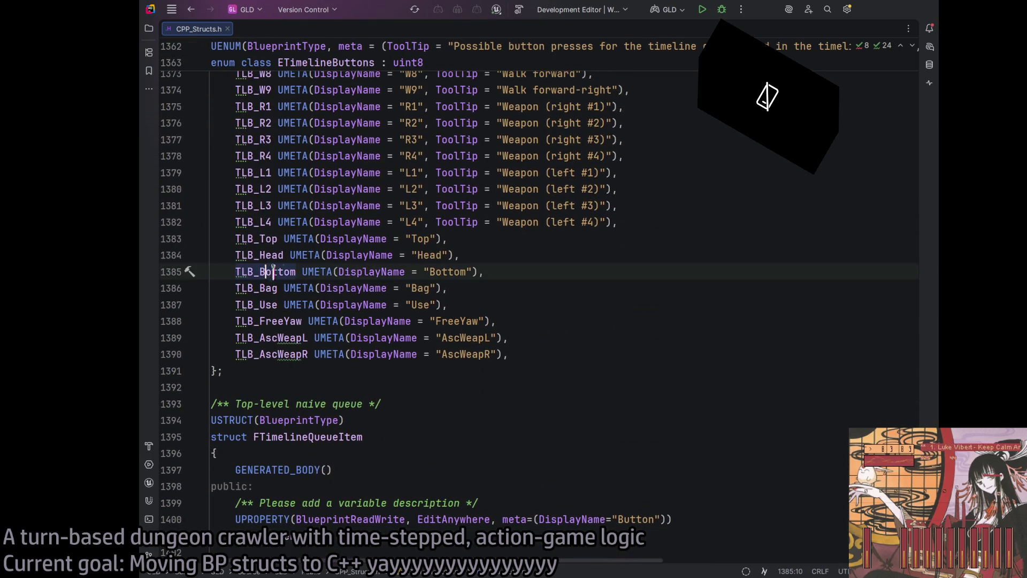
drag(259, 272, 298, 273)
text(Shoes)
double_click(443, 271)
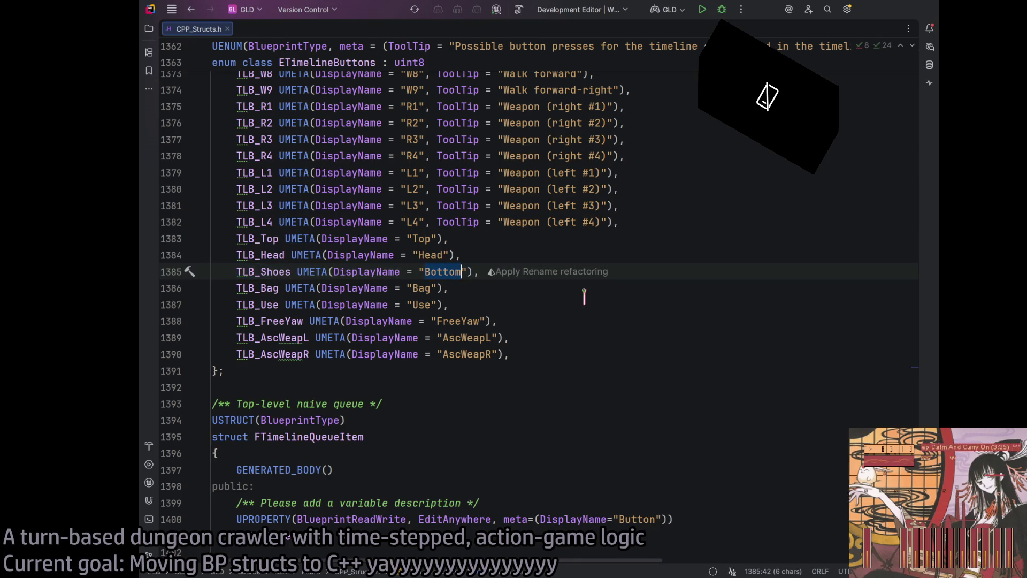
text(Shoes)
click(538, 284)
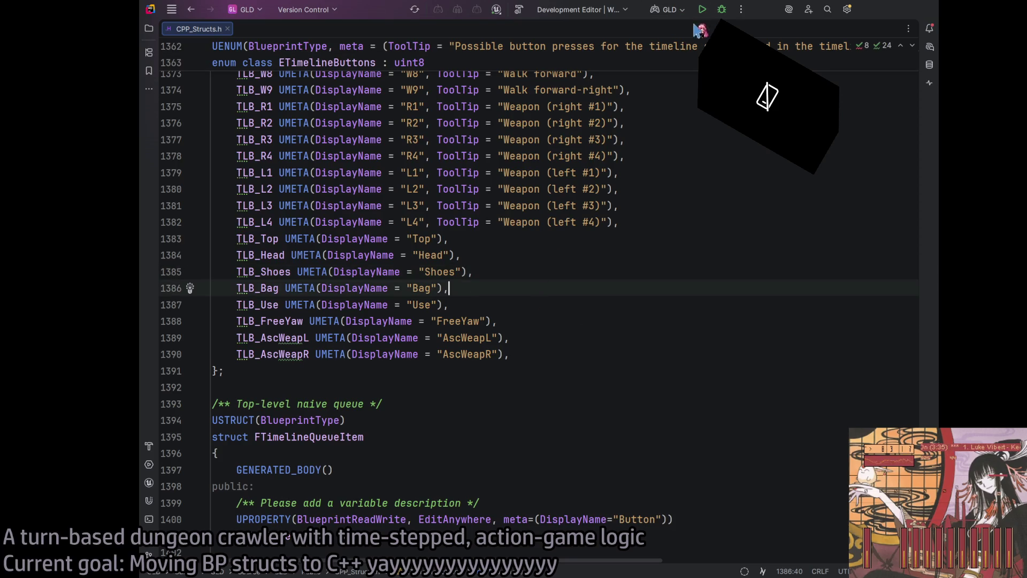
Build the project and close the Build output window.
click(518, 9)
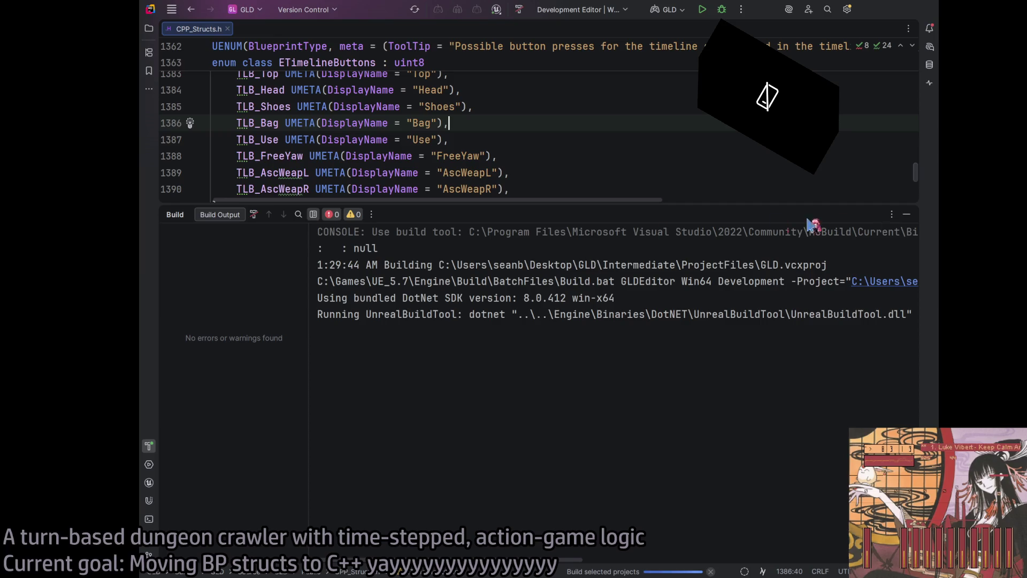
click(907, 214)
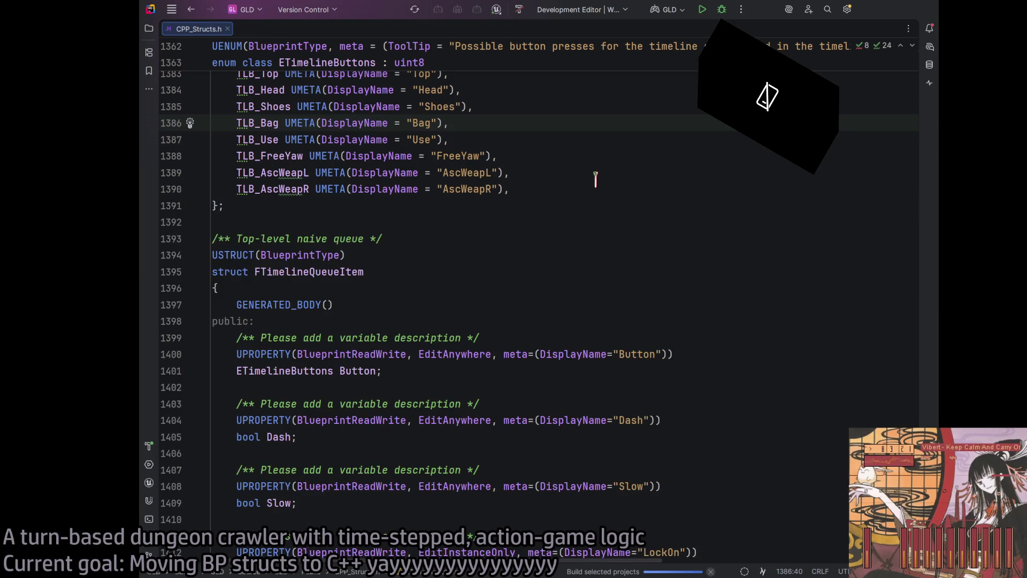
click(577, 190)
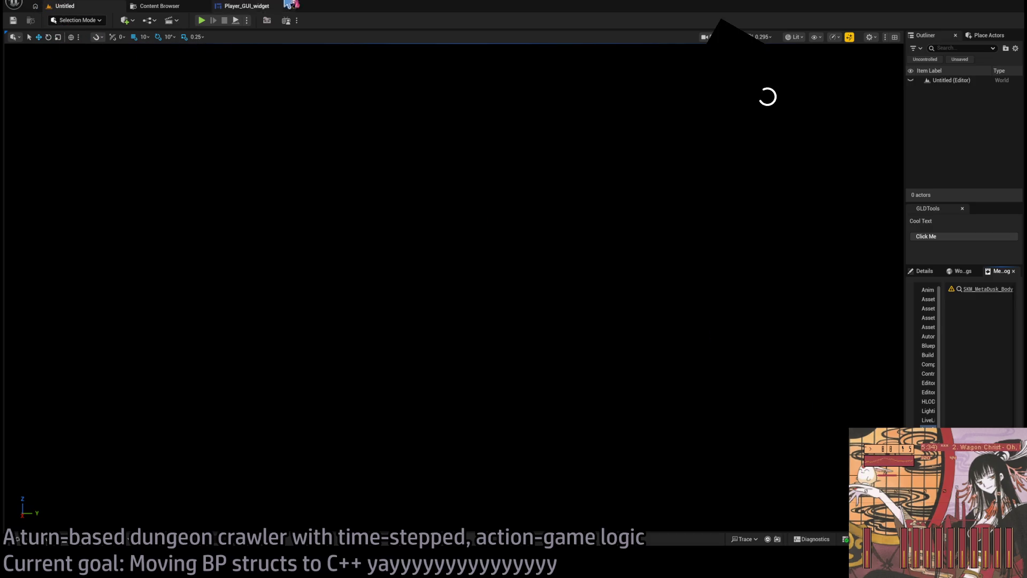
Switch Player_GUI_widget to Graph view and browse its Queue_movement and EventGraph graphs.
click(233, 7)
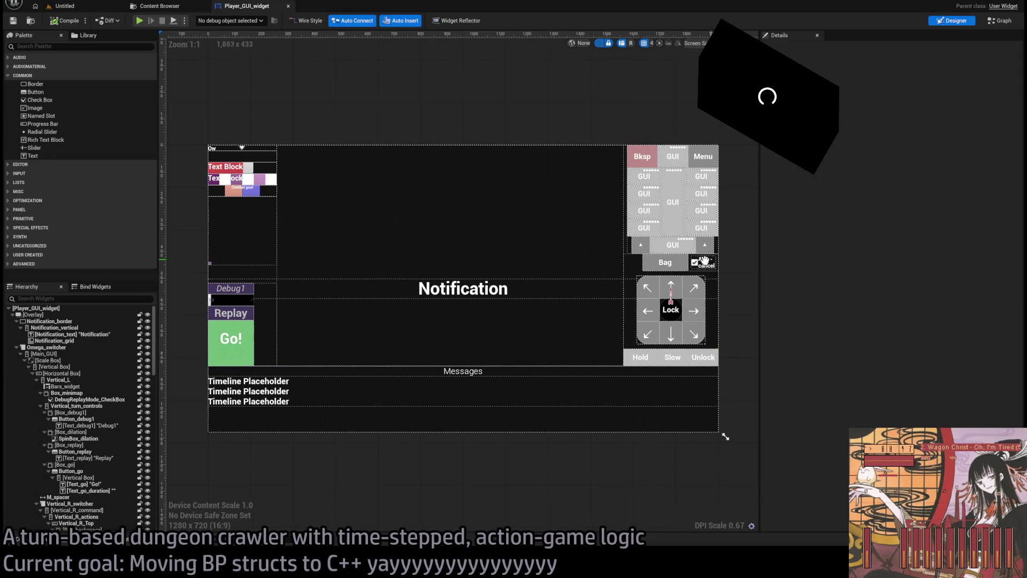
click(998, 22)
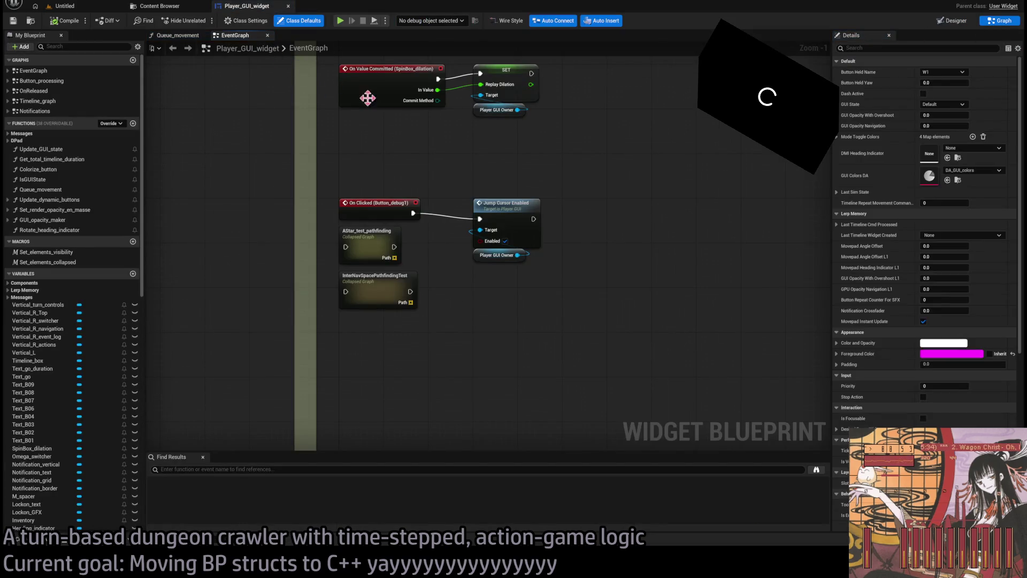
click(177, 35)
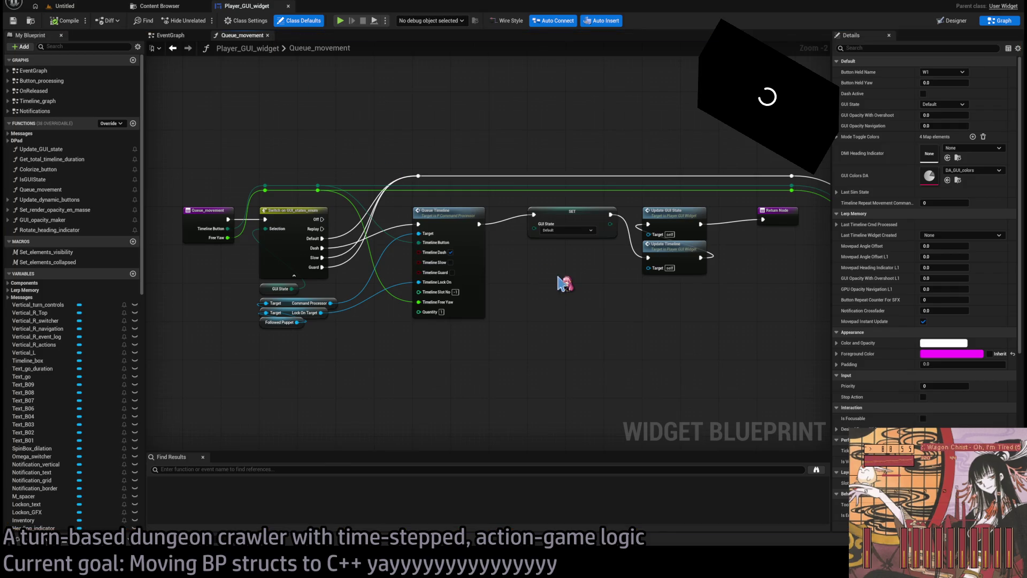
scroll(535, 279, down, 3)
scroll(595, 280, up, 2)
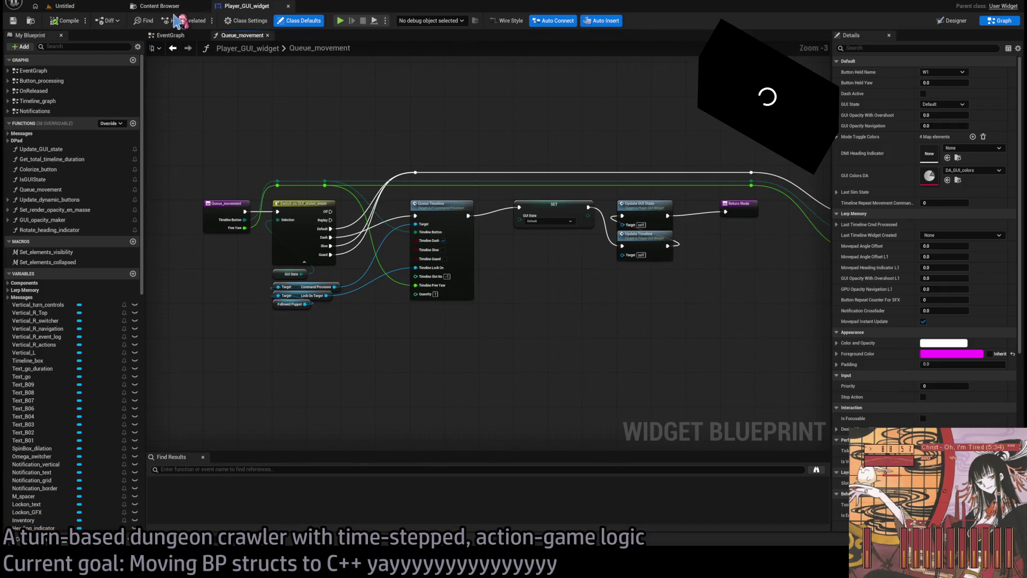
click(172, 36)
scroll(511, 321, down, 6)
scroll(511, 321, down, 1)
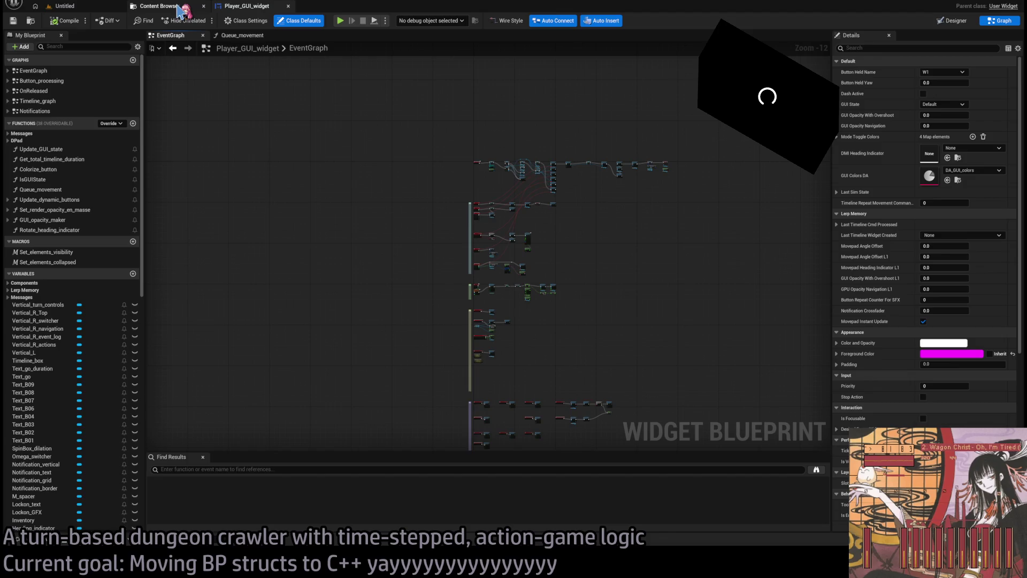
click(180, 8)
click(252, 6)
scroll(501, 215, up, 6)
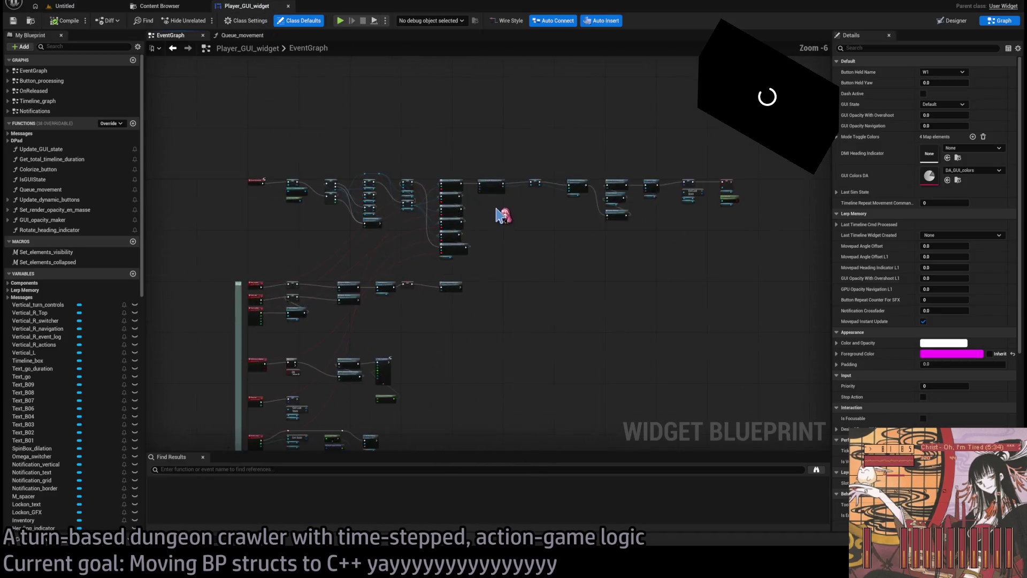
scroll(500, 216, up, 6)
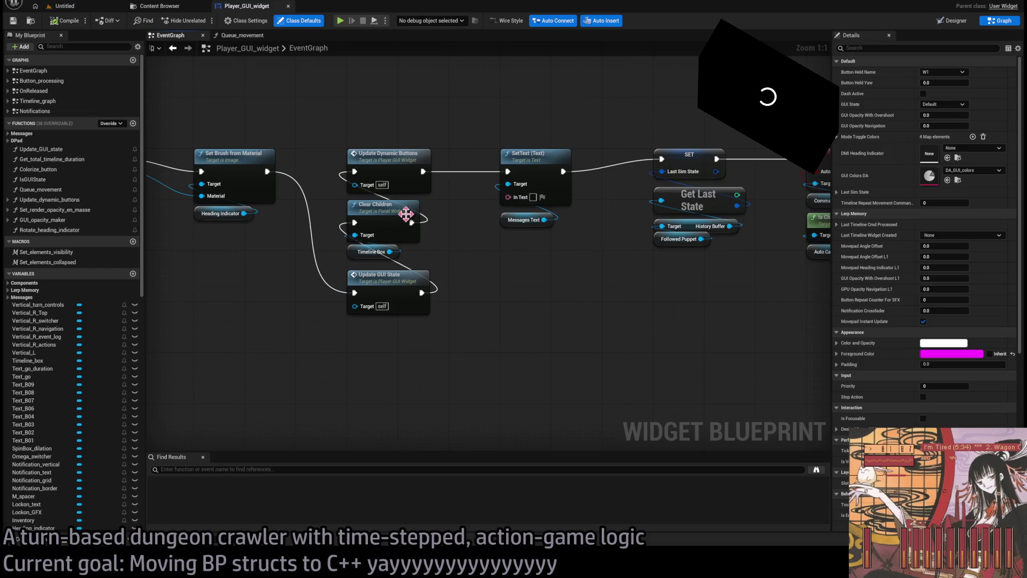
Open Update_dynamic_buttons and follow its Get Action ID From Timeline node into P_attributes.
double_click(403, 160)
scroll(351, 204, up, 4)
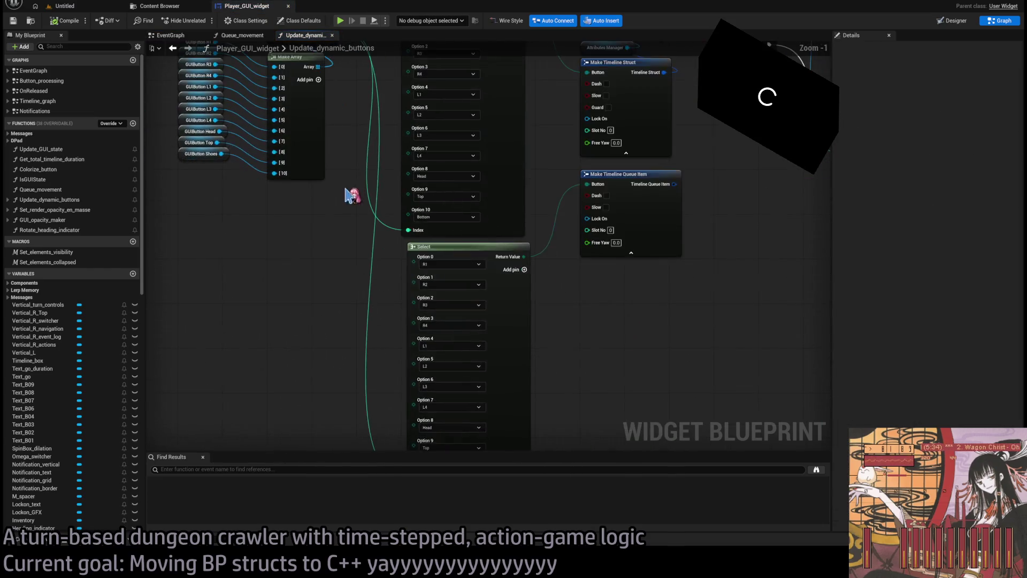
scroll(350, 196, down, 2)
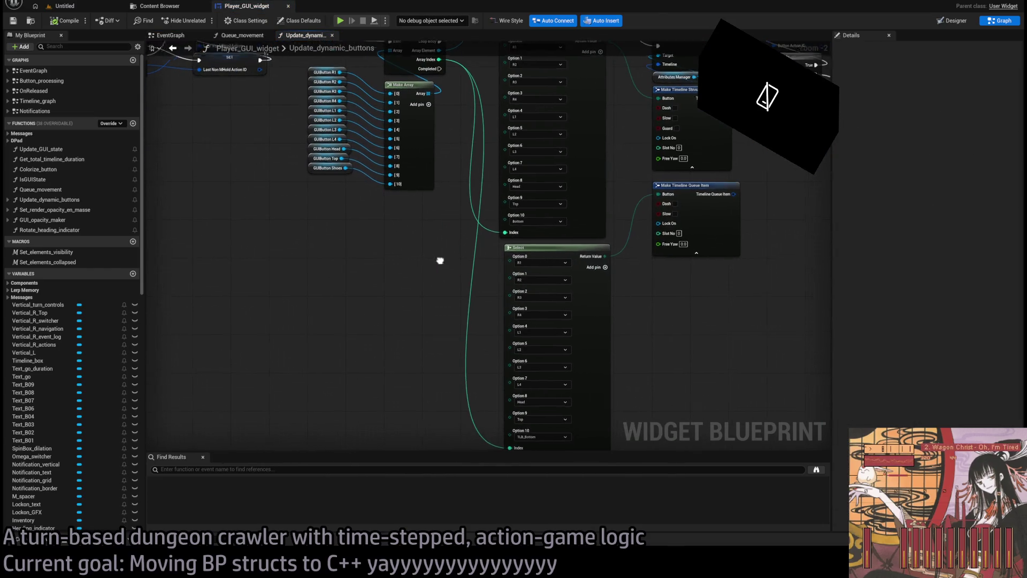
drag(440, 260, 380, 202)
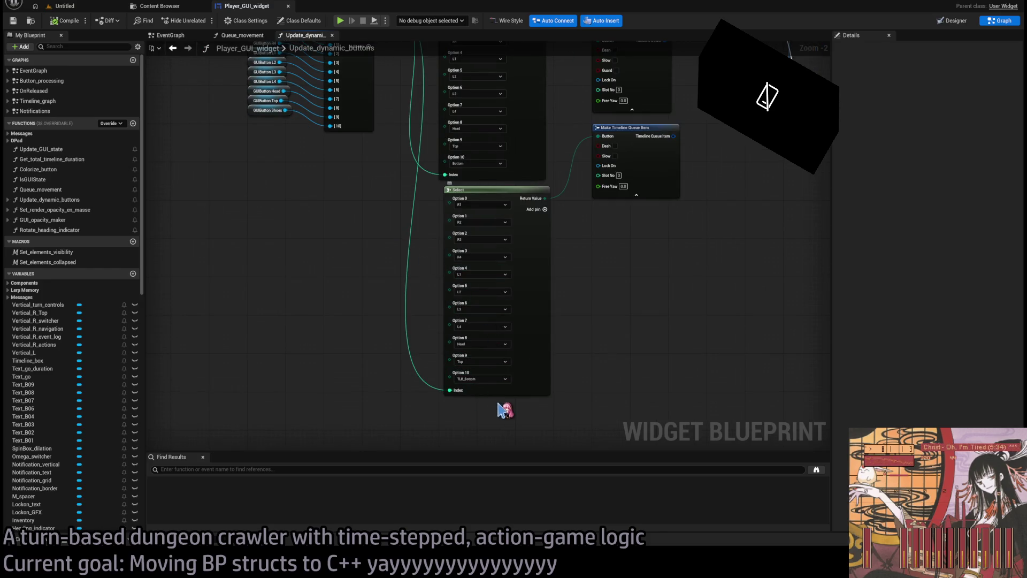
mouse_move(597, 313)
mouse_down()
mouse_move(577, 360)
mouse_move(551, 373)
mouse_move(560, 372)
mouse_up()
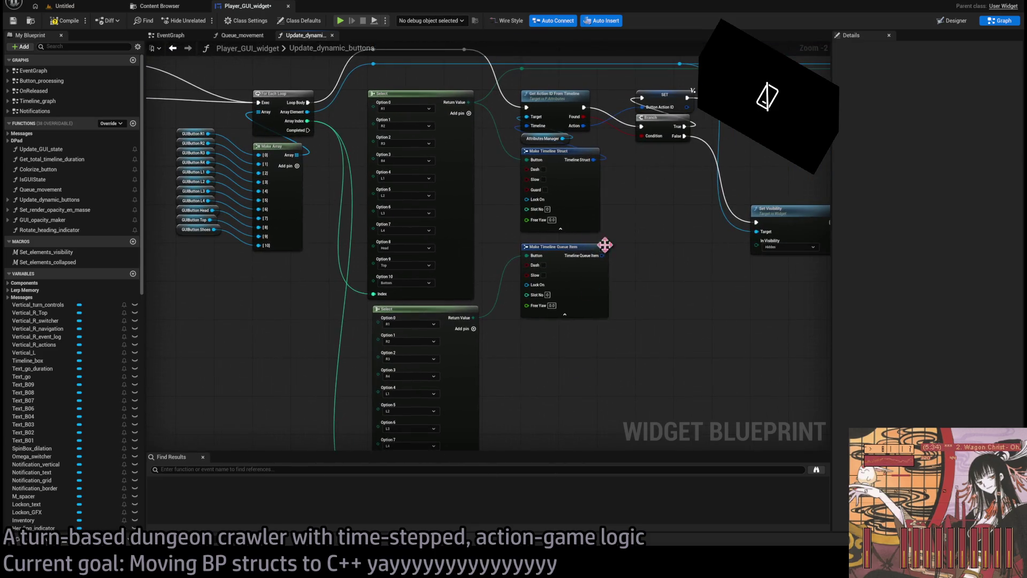
drag(603, 243, 532, 248)
click(506, 203)
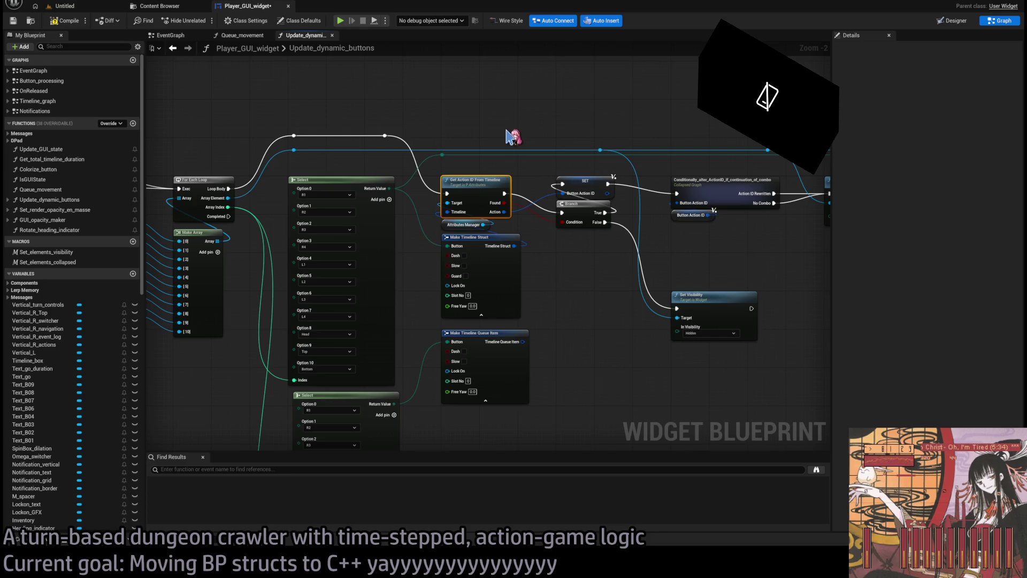
double_click(473, 181)
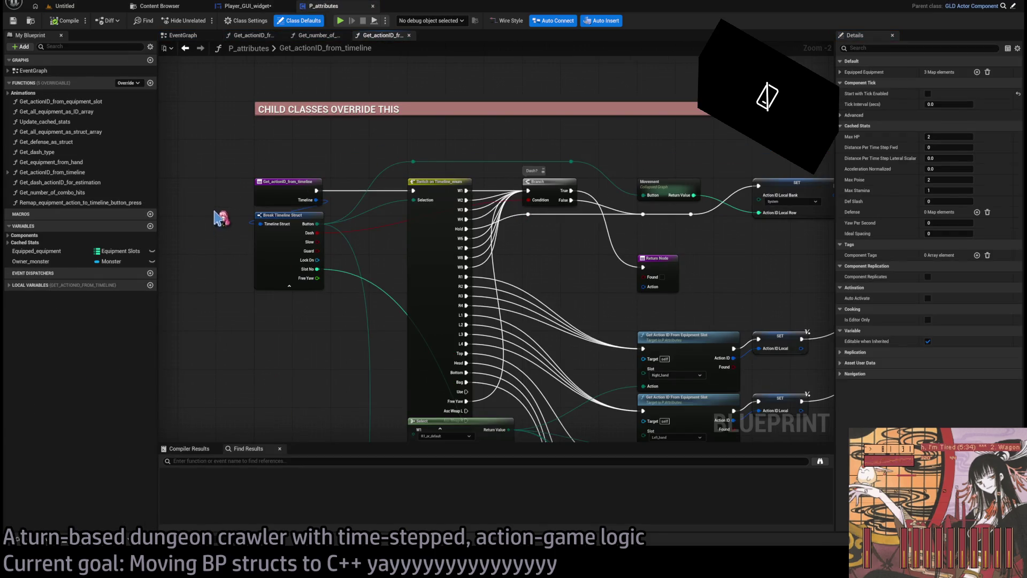
Change the Get_actionID_from_timeline entry's Timeline input type to Timeline Queue Item.
click(283, 192)
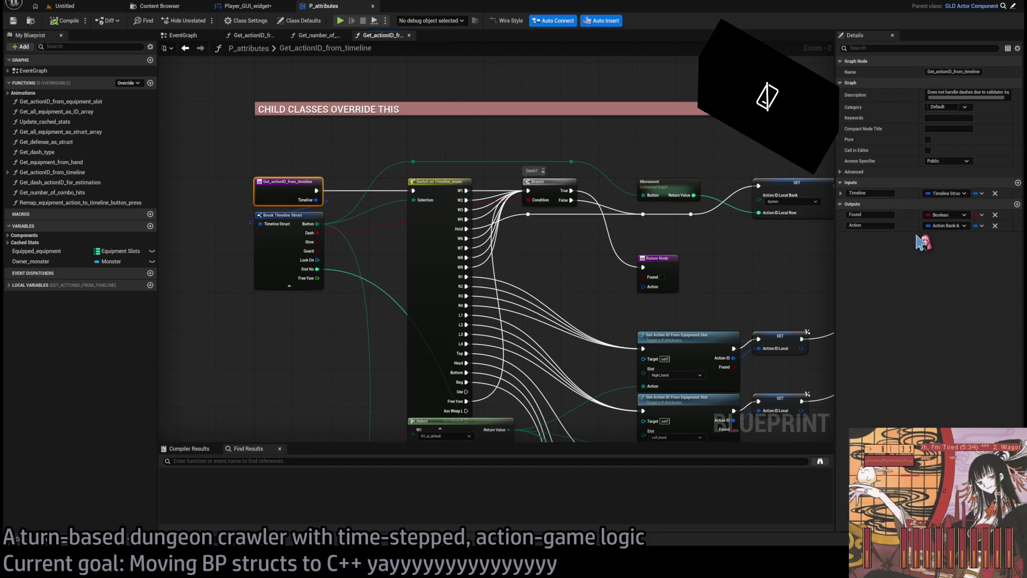
scroll(300, 248, up, 2)
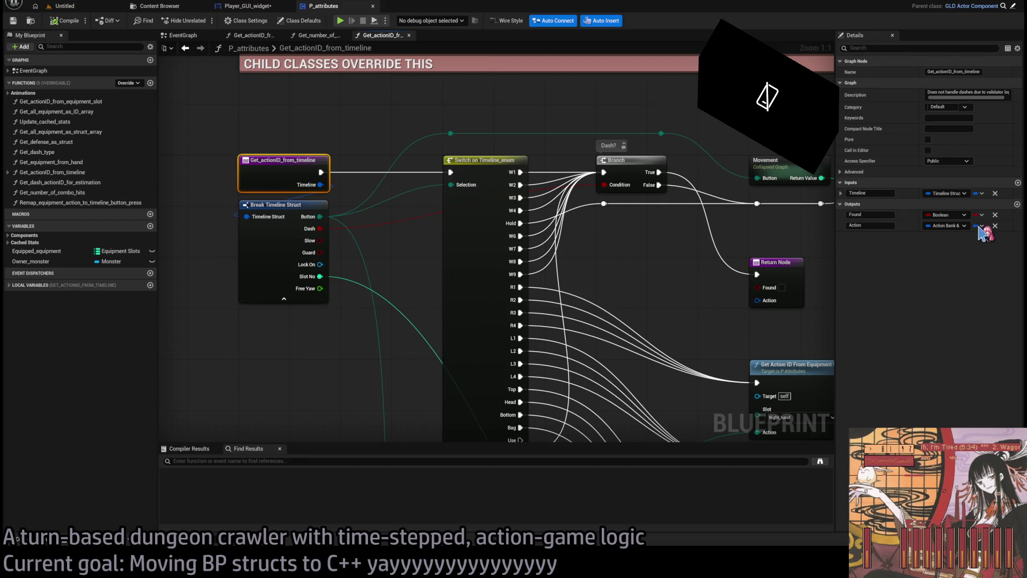
scroll(406, 236, down, 2)
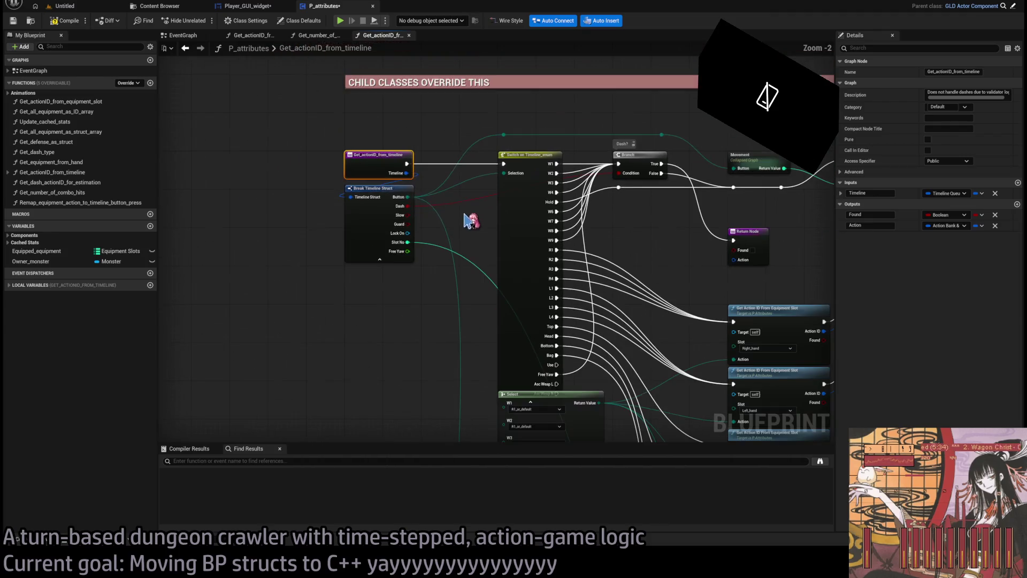
drag(361, 281, 354, 321)
scroll(372, 278, down, 3)
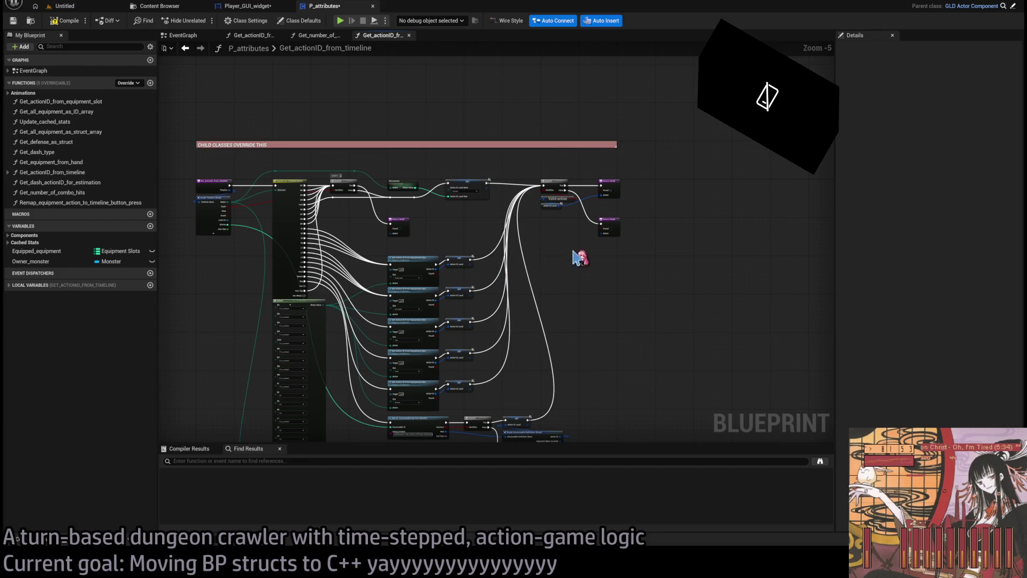
scroll(579, 258, down, 1)
key(ctrl+a)
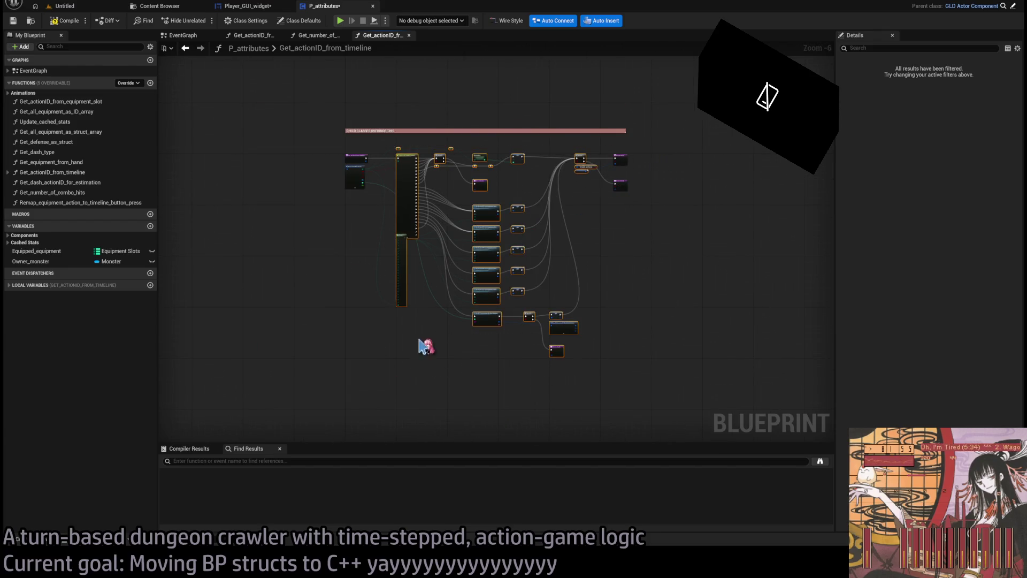
Delete all the existing nodes in Get_actionID_from_timeline, including the extra return node.
key(Delete)
drag(649, 149, 594, 236)
click(355, 179)
key(Delete)
scroll(651, 190, up, 2)
key(Delete)
Wire the entry node straight to a Return Node with Found set to false.
mouse_move(720, 218)
mouse_down()
mouse_move(248, 245)
mouse_move(239, 220)
mouse_up()
scroll(384, 289, up, 4)
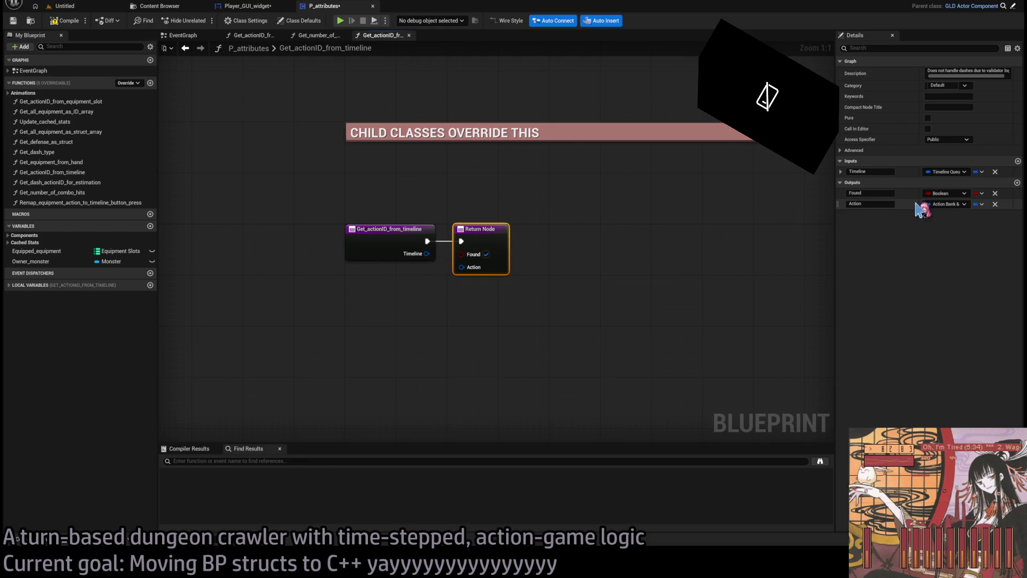
click(486, 254)
click(576, 249)
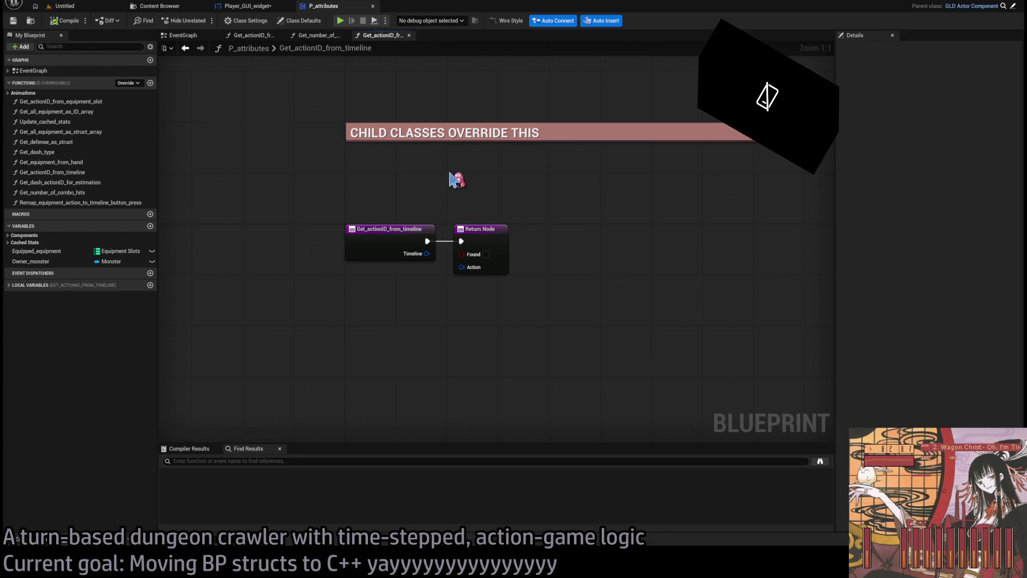
scroll(456, 180, down, 4)
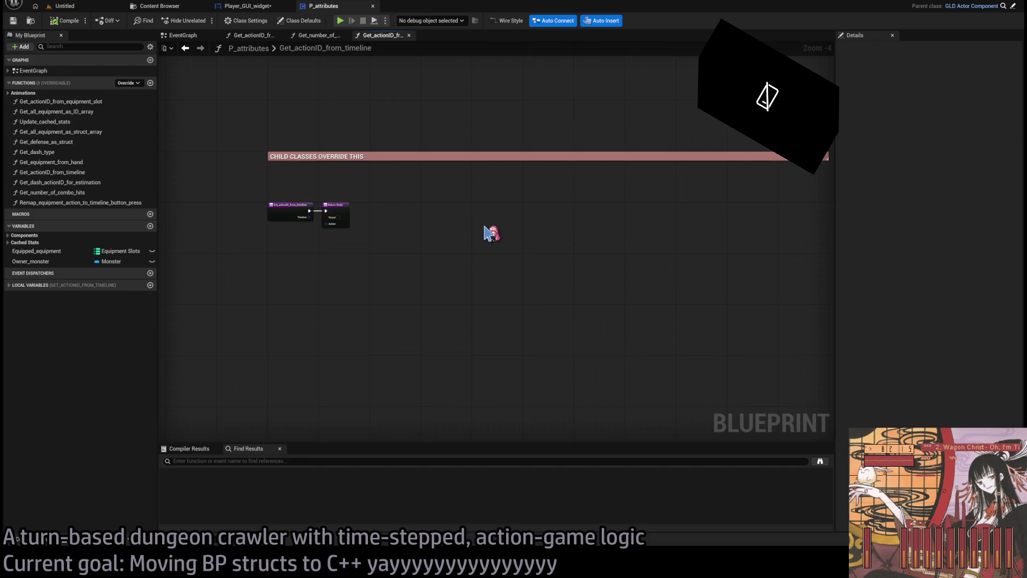
key(ctrl+p)
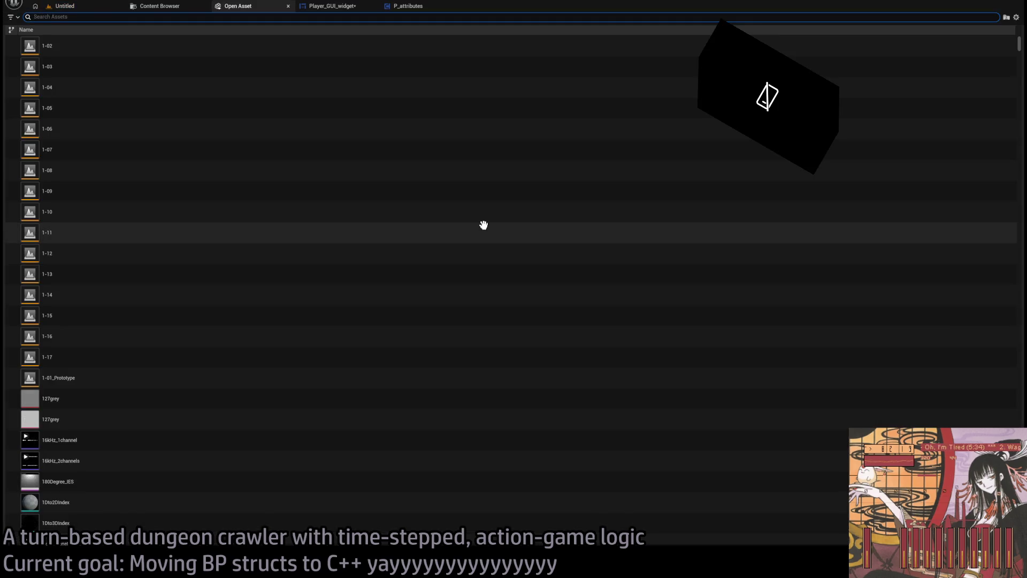
Search '_a' in the asset finder and open the P_attributes_humanoid Blueprint.
text(p_attri)
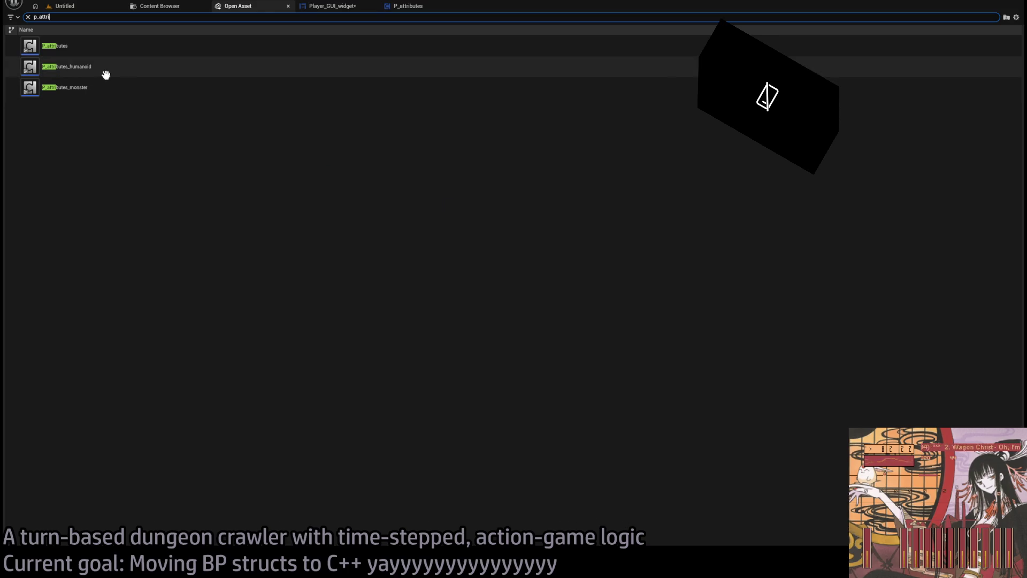
click(103, 70)
shift+click(99, 83)
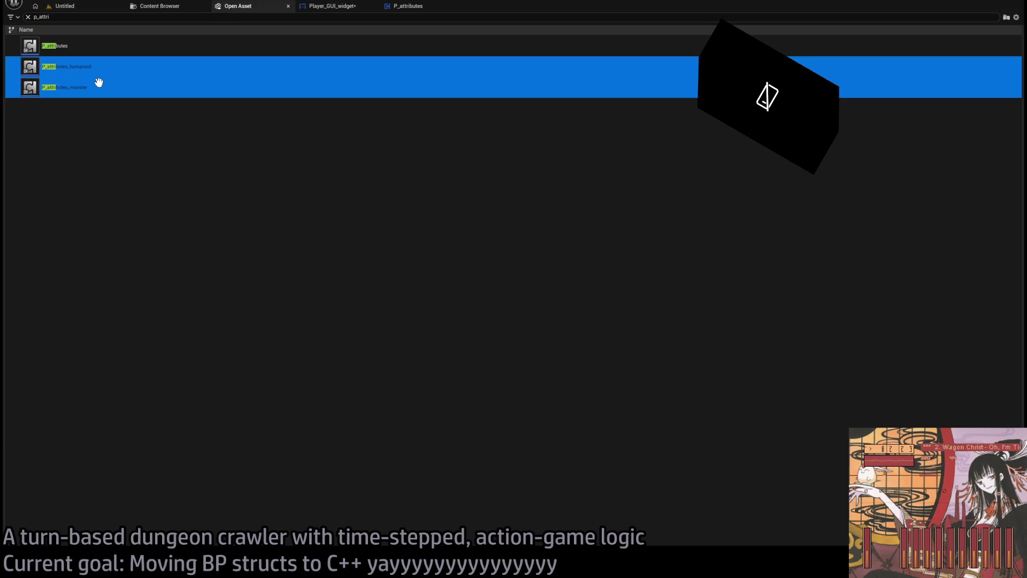
double_click(68, 66)
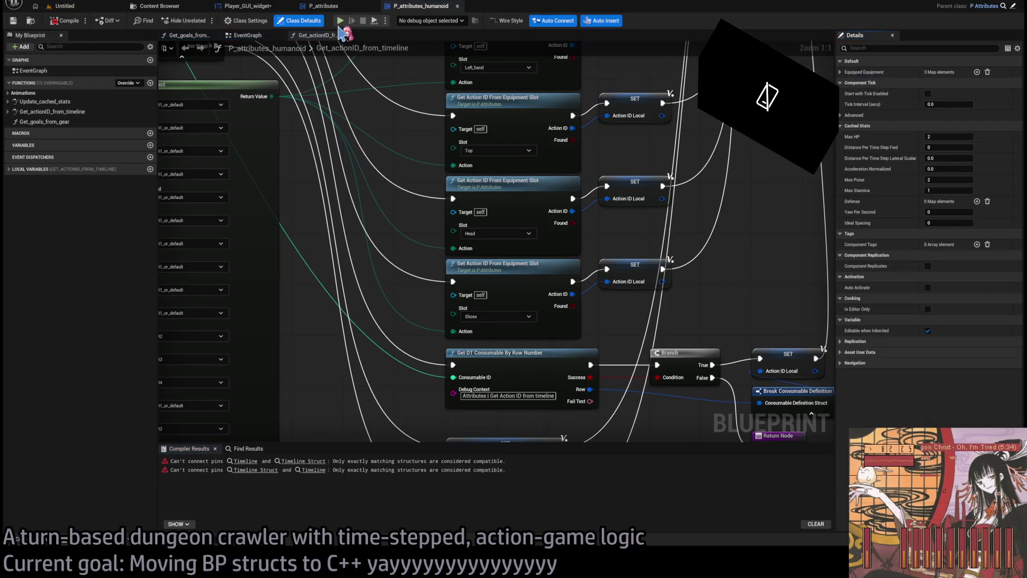
Search 'p_attrib' and open the P_attributes_monster Blueprint.
key(ctrl+p)
text(p_attrib)
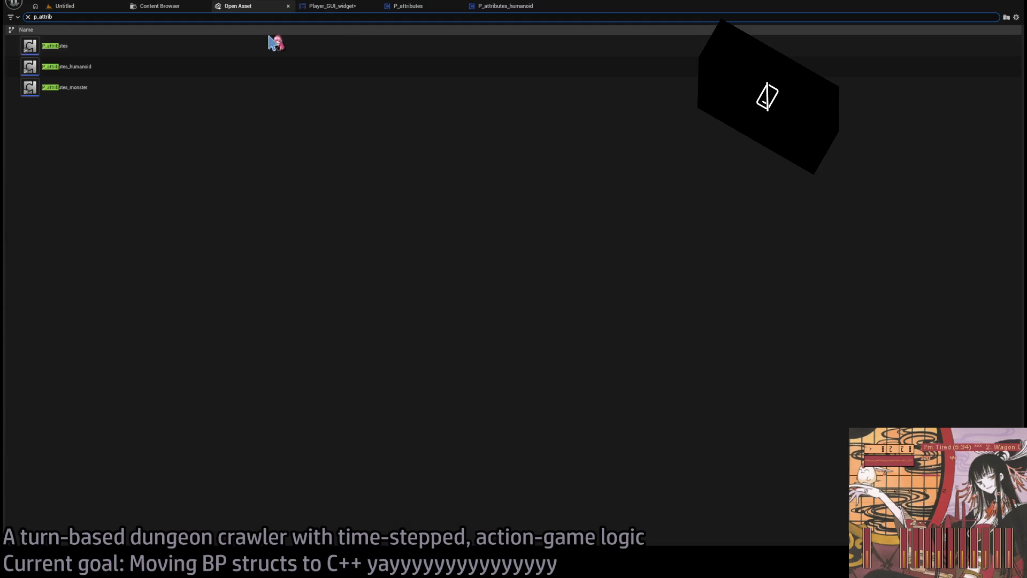
click(127, 86)
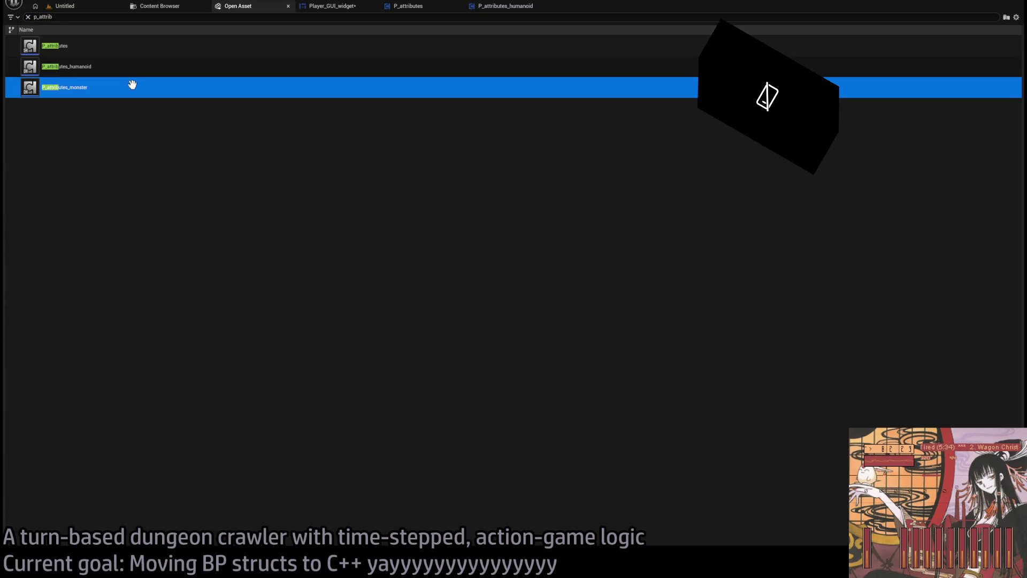
double_click(133, 85)
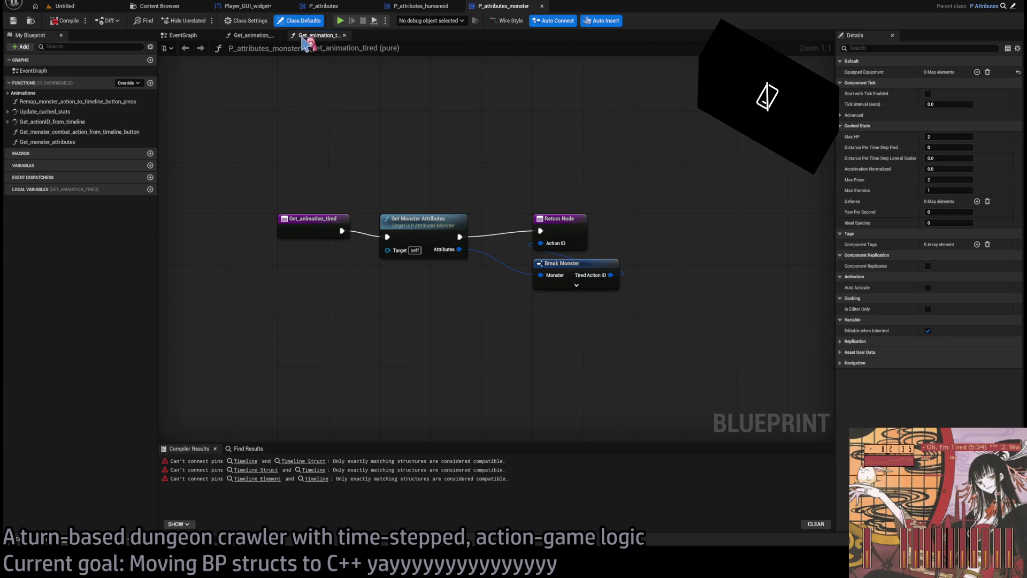
Review the monster's Get_animation_StanceStun graph, then return to the humanoid's Get_actionID_from_timeline.
click(272, 39)
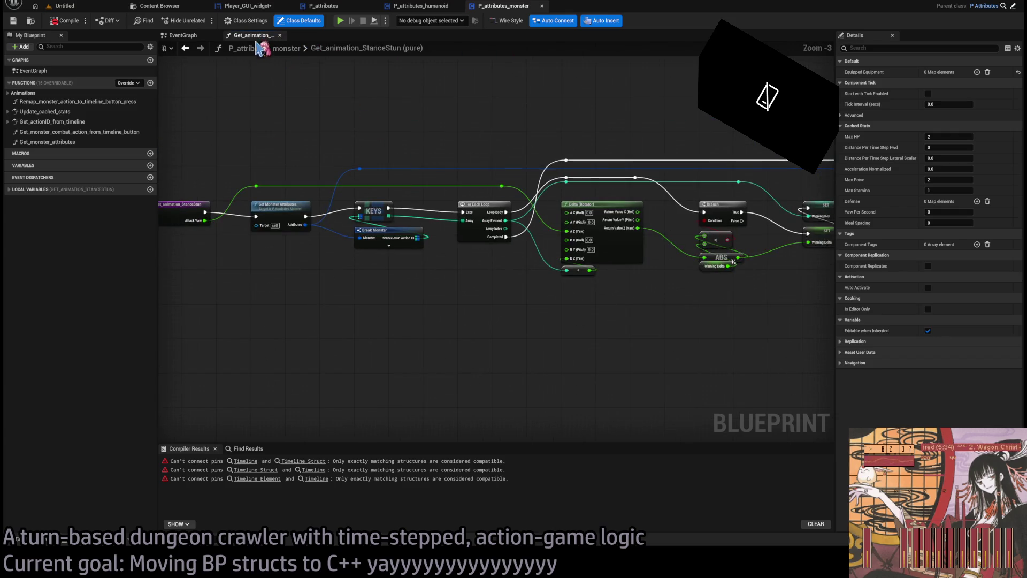
click(421, 6)
click(332, 6)
click(421, 6)
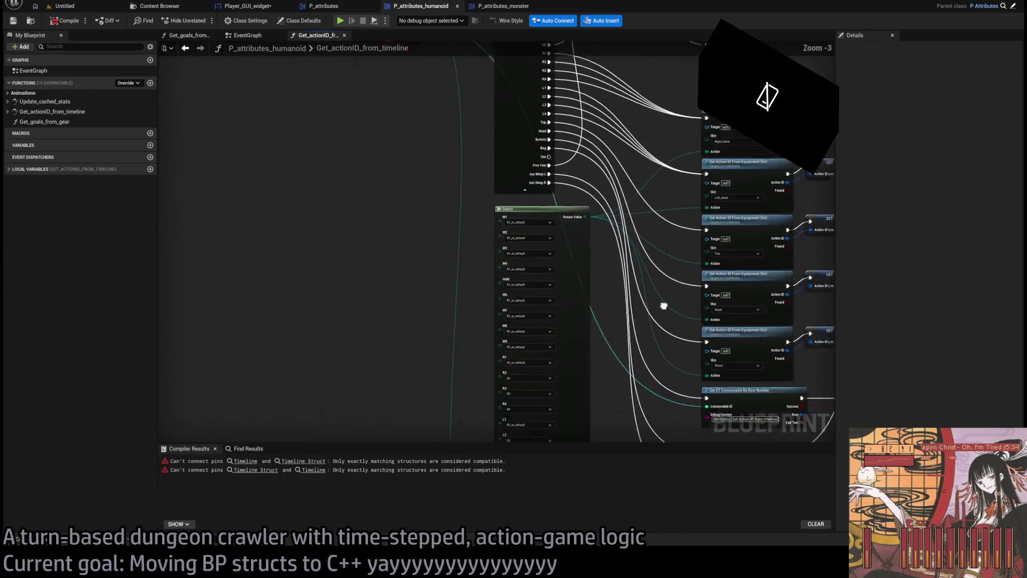
Break the Timeline input into a Break Timeline Queue Item node, expanded and moved left.
drag(433, 196, 368, 362)
scroll(415, 193, down, 3)
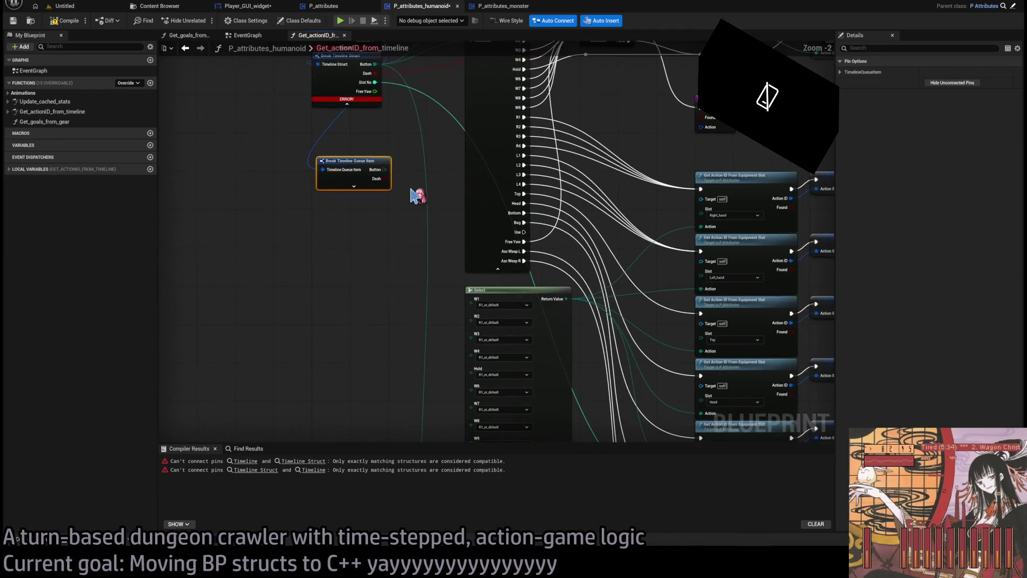
scroll(458, 224, down, 4)
scroll(456, 179, up, 4)
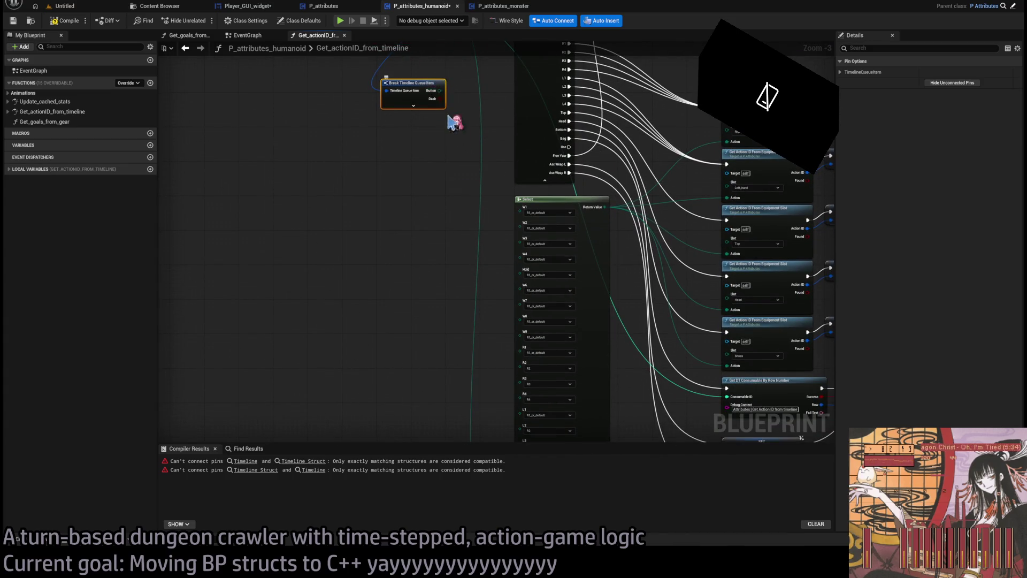
click(381, 204)
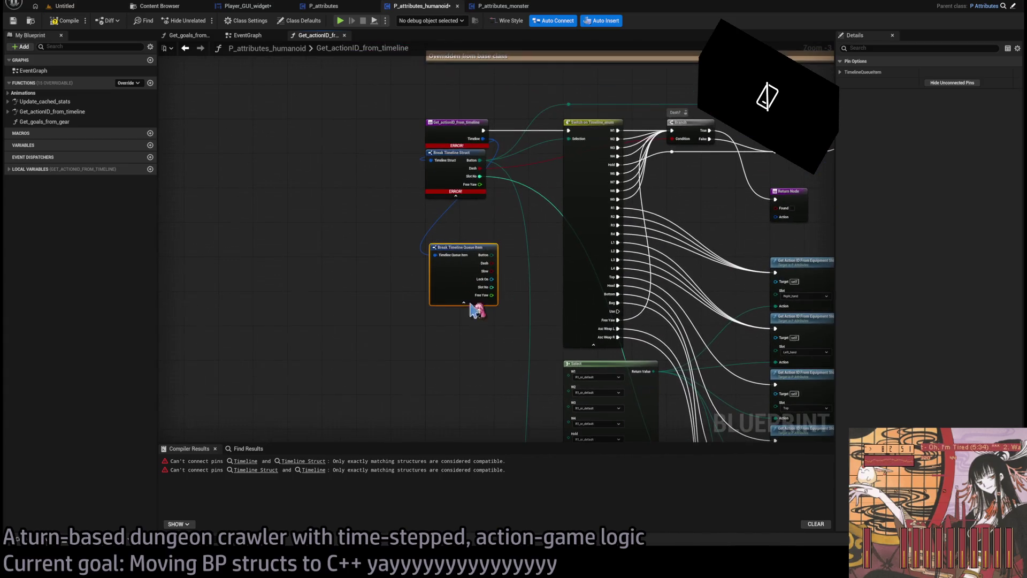
drag(460, 247, 318, 274)
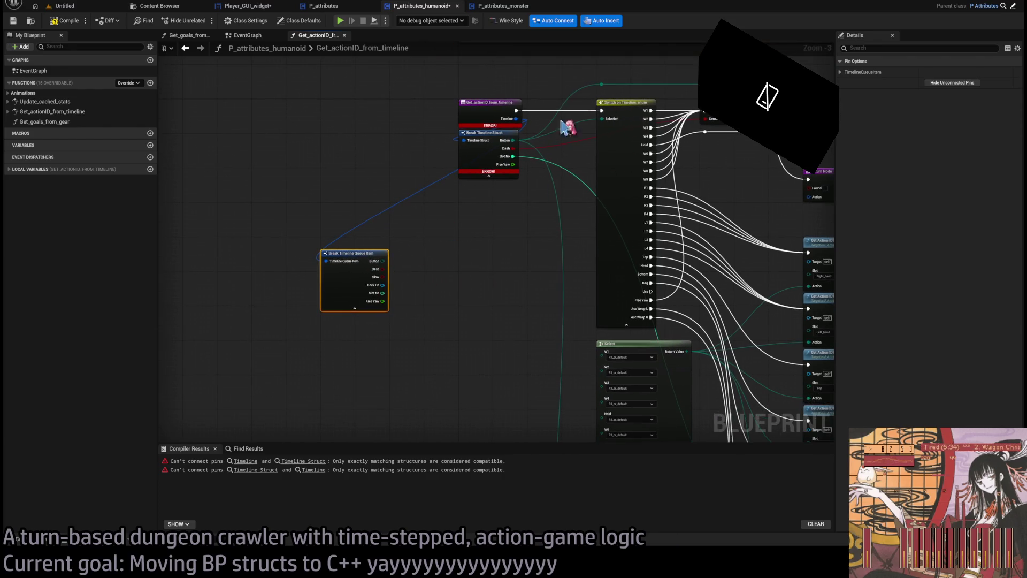
Drive a new Switch on ETimelineButtons from the Button output and wire its exec input.
mouse_move(381, 261)
mouse_down()
mouse_move(459, 253)
mouse_move(511, 216)
mouse_up()
click(479, 284)
drag(602, 112, 477, 210)
scroll(471, 217, up, 1)
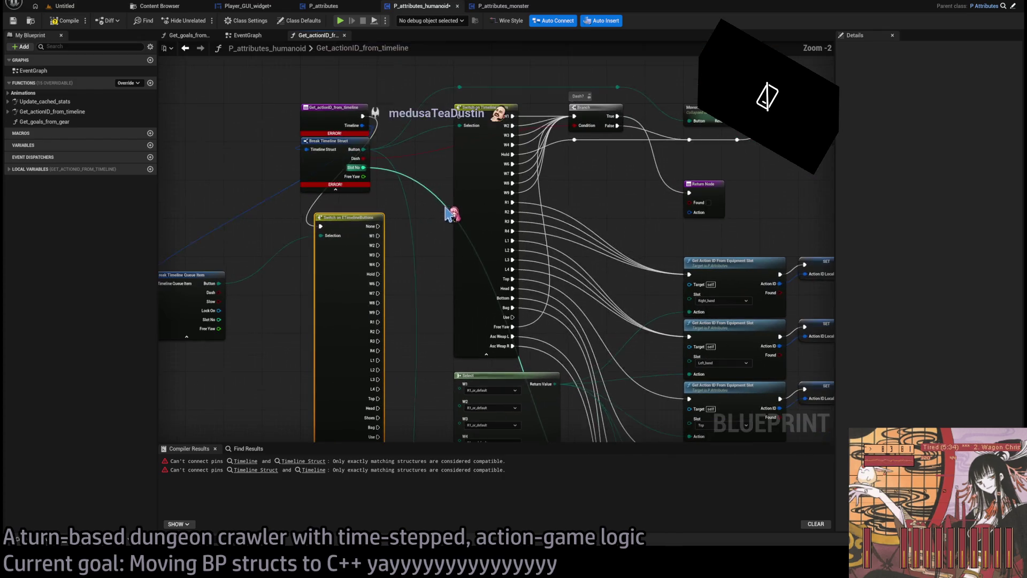
Move the Hold, R1, L4, Free Yaw and Bag wires onto the new button switch.
mouse_move(574, 114)
mouse_down()
mouse_move(593, 107)
mouse_move(439, 225)
mouse_move(402, 236)
mouse_move(400, 337)
mouse_move(397, 307)
mouse_move(406, 297)
mouse_up()
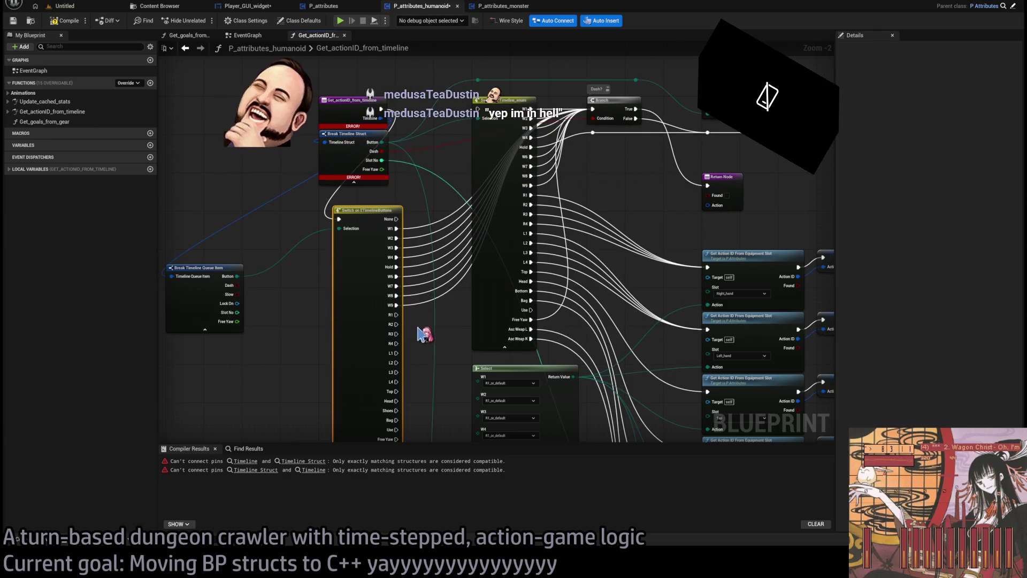
drag(530, 147, 402, 284)
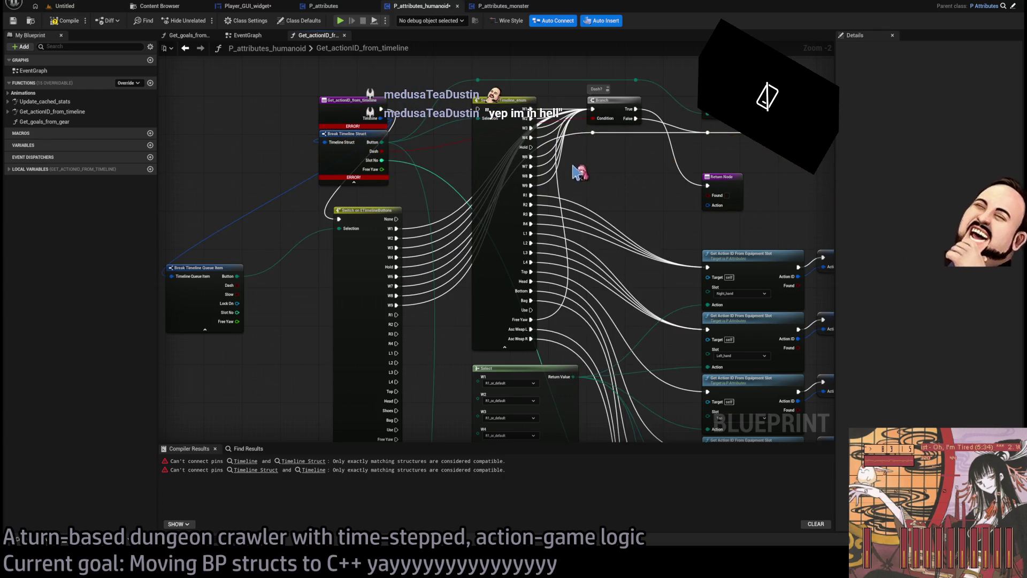
mouse_move(531, 195)
mouse_down()
mouse_move(519, 225)
mouse_move(394, 321)
mouse_move(656, 213)
mouse_up()
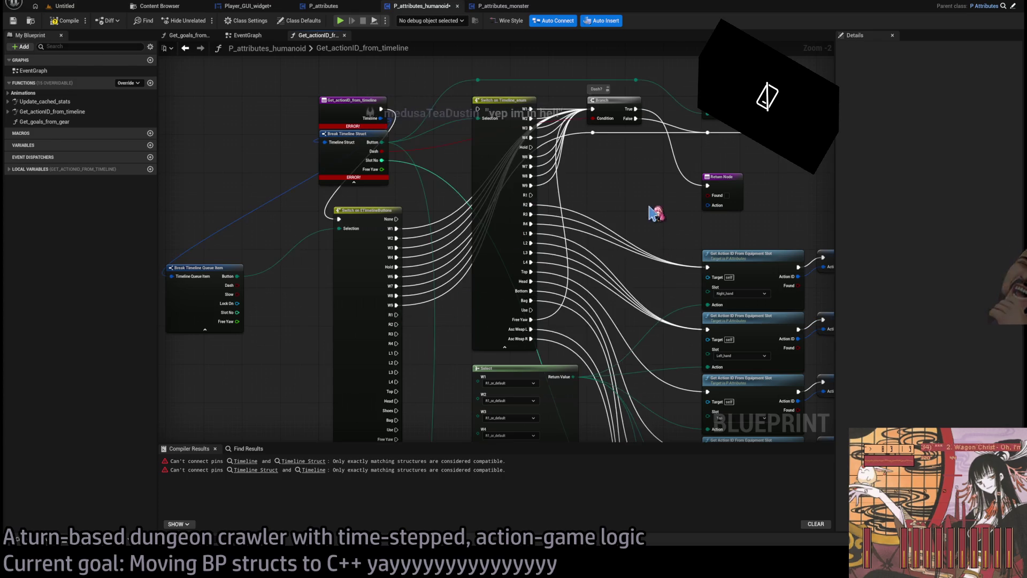
mouse_move(707, 267)
mouse_down()
mouse_move(415, 335)
mouse_move(397, 315)
mouse_move(397, 344)
mouse_move(397, 314)
mouse_up()
mouse_move(711, 270)
mouse_down()
mouse_move(623, 287)
mouse_move(397, 298)
mouse_move(398, 322)
mouse_up()
mouse_move(536, 260)
mouse_down()
mouse_move(445, 367)
mouse_move(399, 380)
mouse_up()
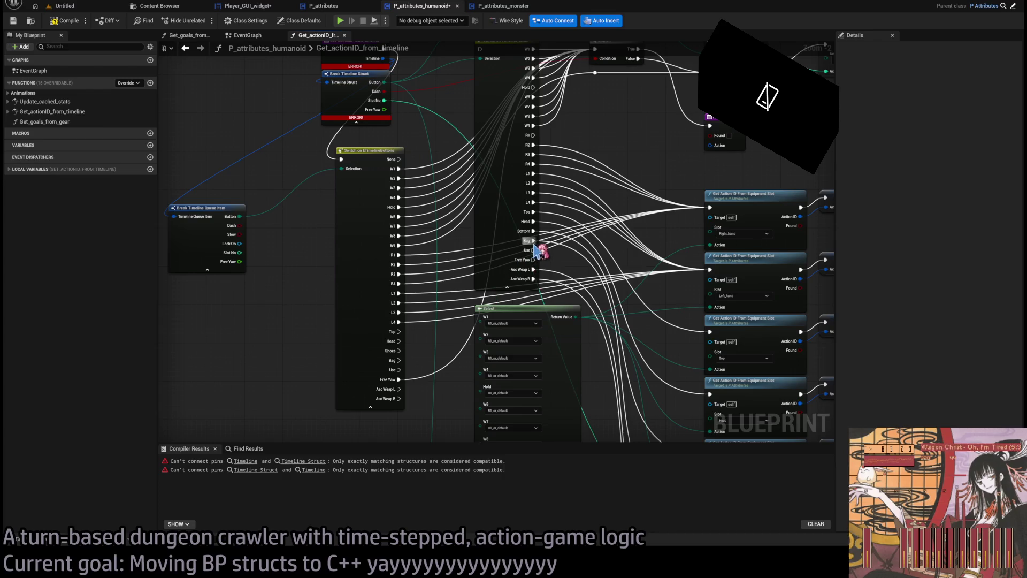
mouse_move(536, 240)
mouse_down()
mouse_move(403, 372)
mouse_move(399, 360)
mouse_up()
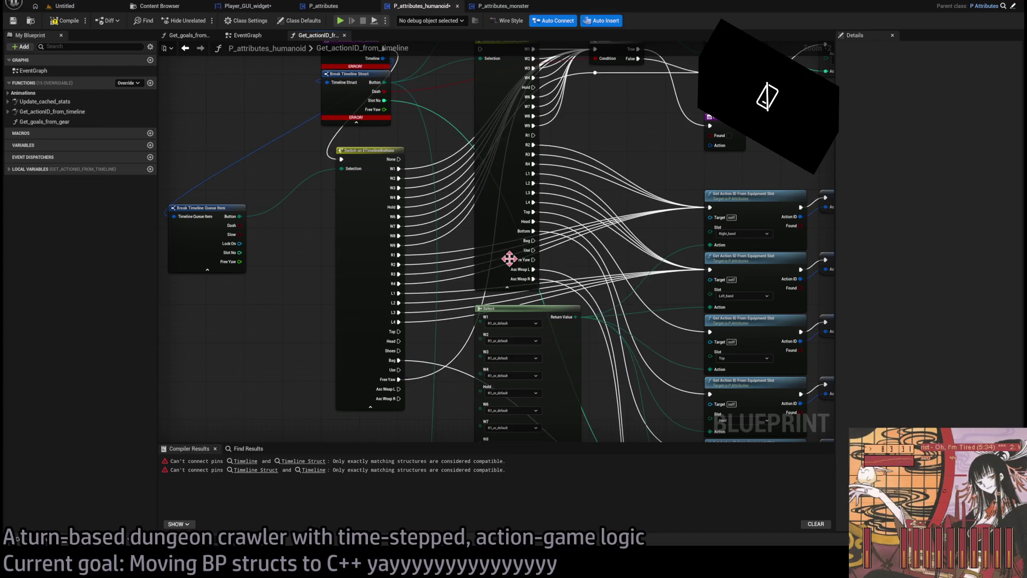
Rewire Bottom, Head, Top, Asc Weap L and Asc Weap R, then place the switch where the old one sat.
mouse_move(532, 231)
mouse_down()
mouse_move(498, 321)
mouse_move(404, 355)
mouse_move(421, 335)
mouse_up()
mouse_move(532, 221)
mouse_down()
mouse_move(459, 326)
mouse_move(421, 328)
mouse_up()
mouse_move(532, 212)
mouse_down()
mouse_move(436, 321)
mouse_move(470, 333)
mouse_up()
scroll(482, 252, down, 1)
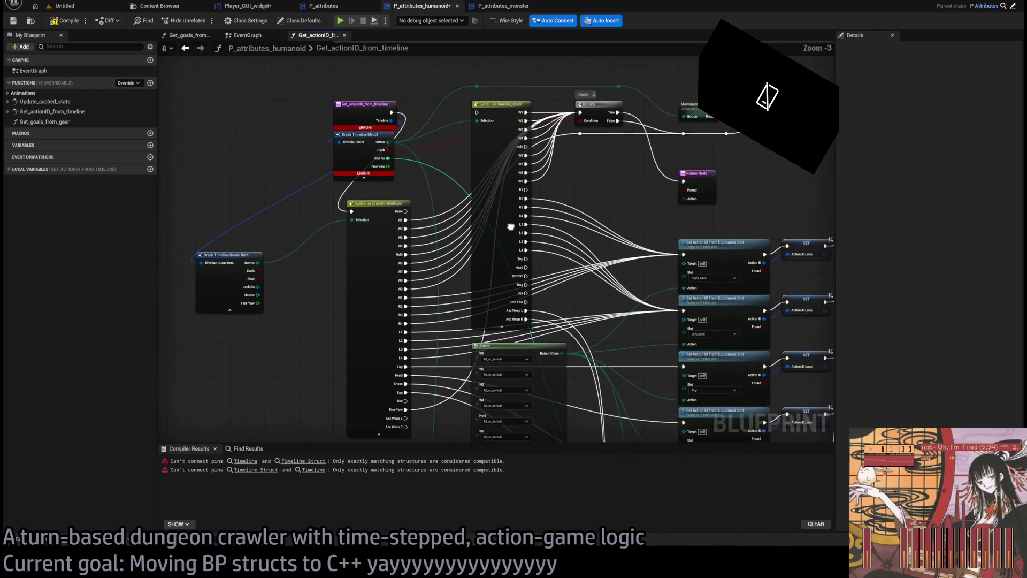
click(516, 332)
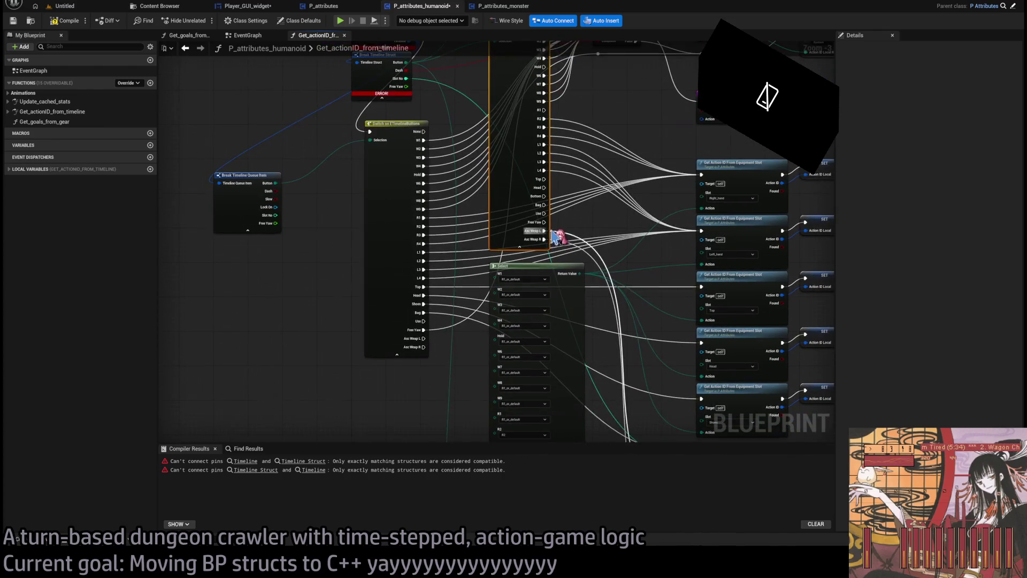
drag(542, 232, 424, 339)
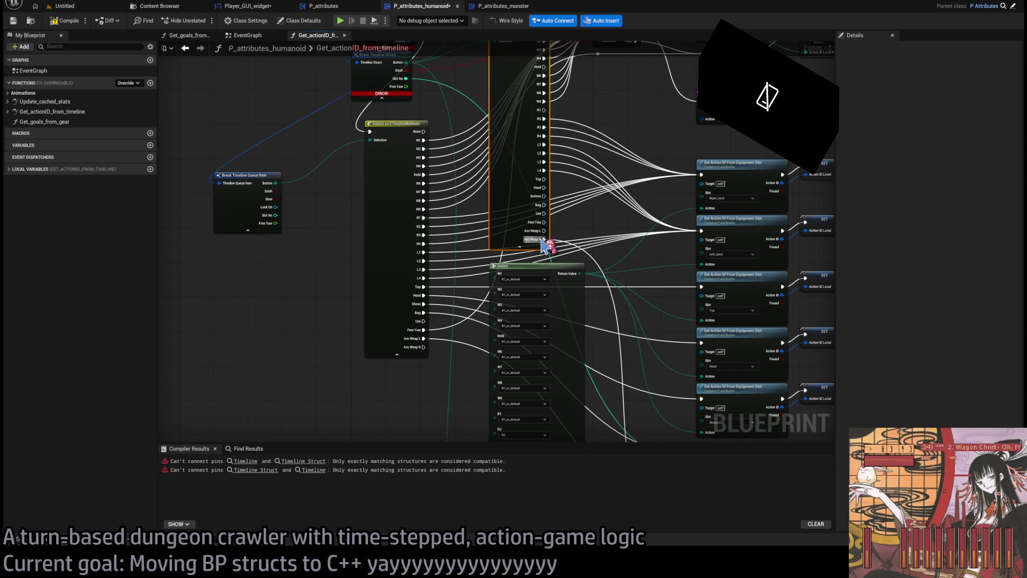
drag(545, 239, 424, 347)
drag(389, 222, 513, 119)
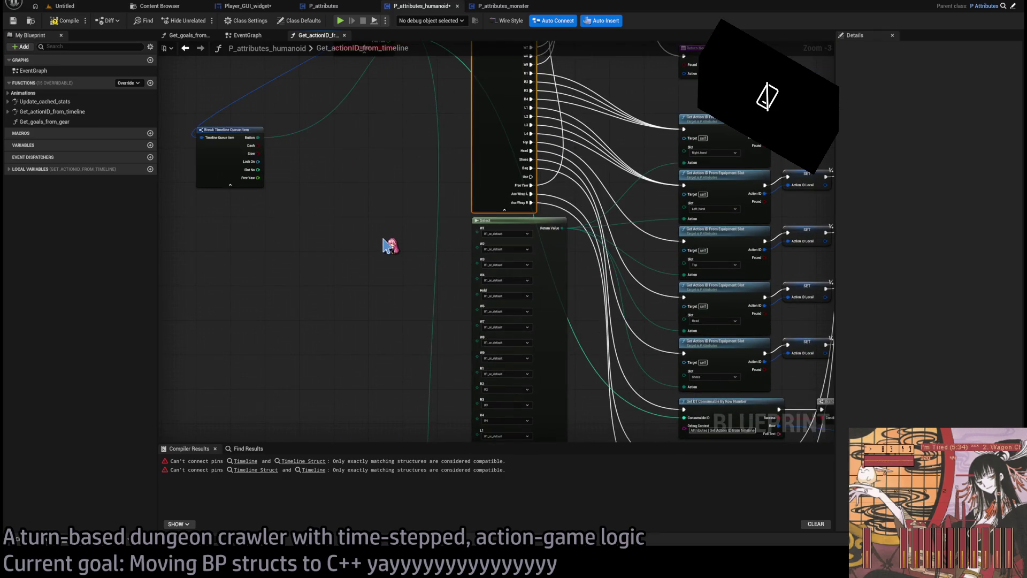
scroll(369, 216, down, 4)
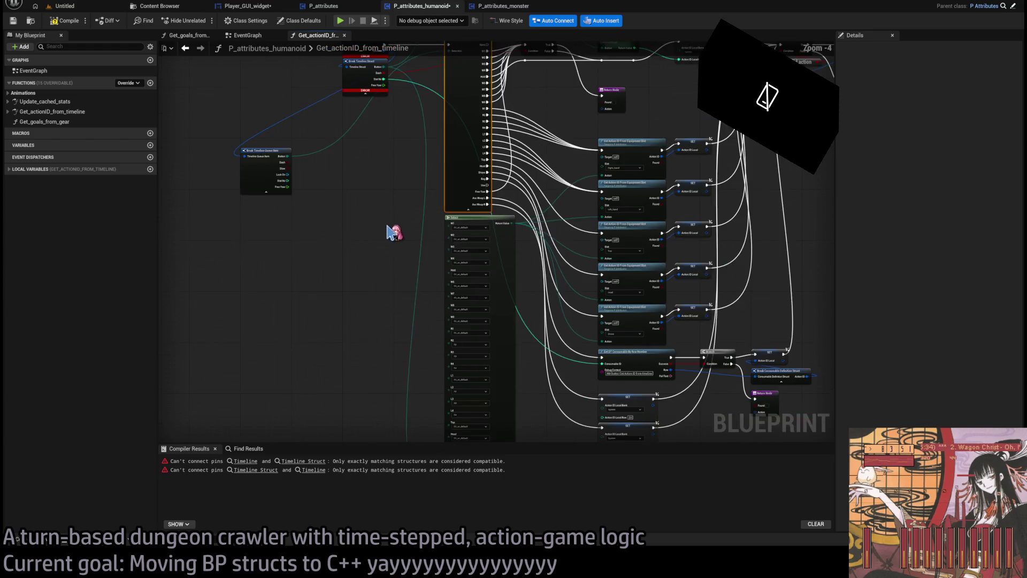
Create a new Select node from the Button output below the existing graph.
scroll(393, 241, up, 5)
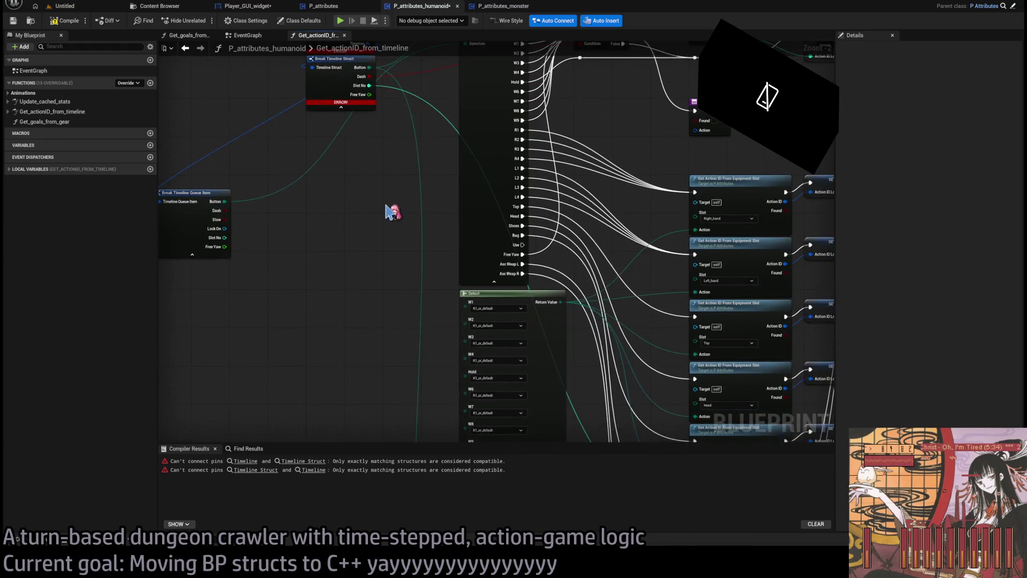
scroll(396, 160, down, 1)
mouse_move(238, 198)
mouse_down()
mouse_move(293, 239)
mouse_move(328, 451)
mouse_move(344, 195)
mouse_move(409, 296)
mouse_up()
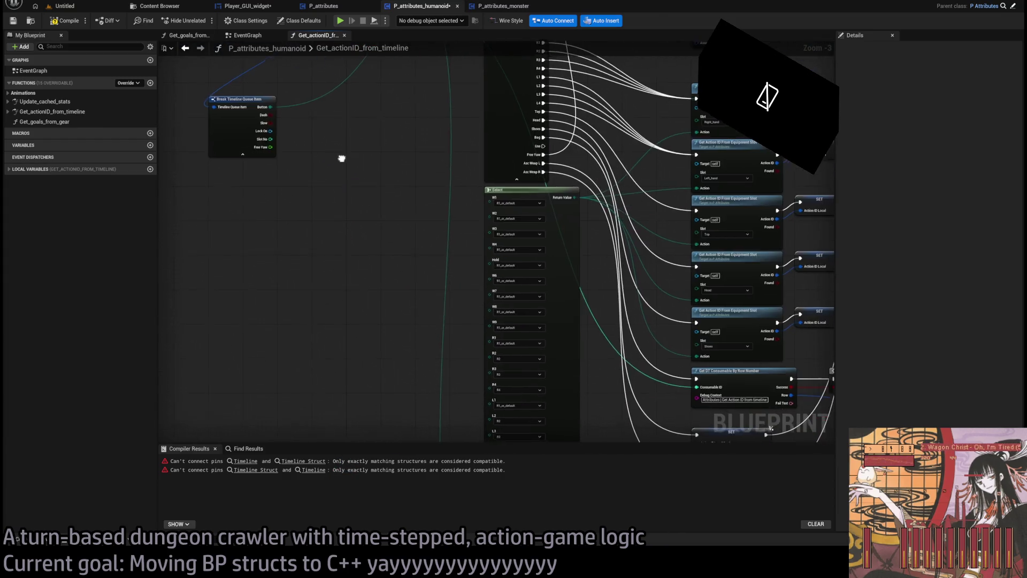
scroll(364, 182, down, 1)
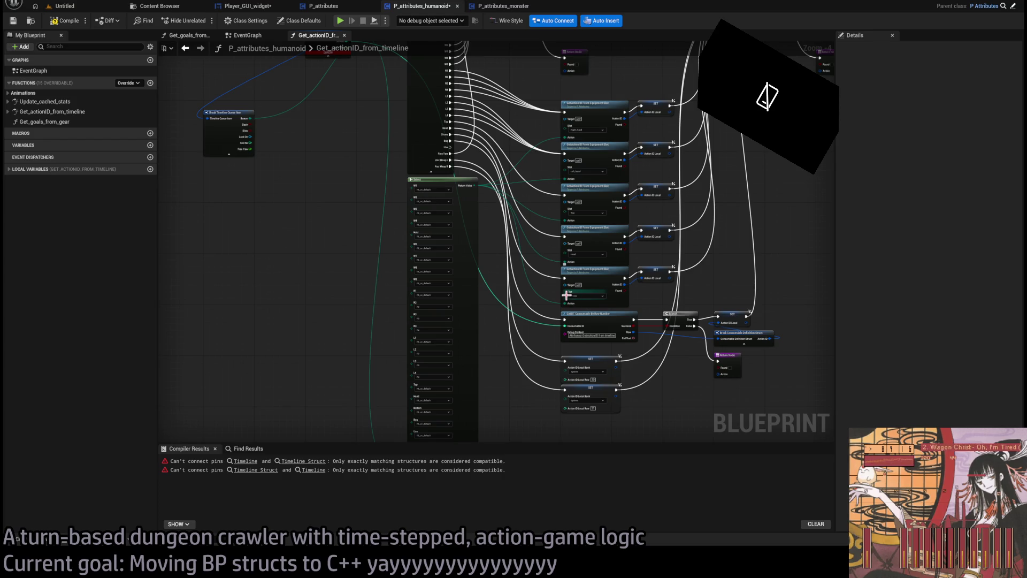
mouse_move(567, 309)
mouse_down()
mouse_move(597, 297)
mouse_move(592, 412)
mouse_move(518, 337)
mouse_up()
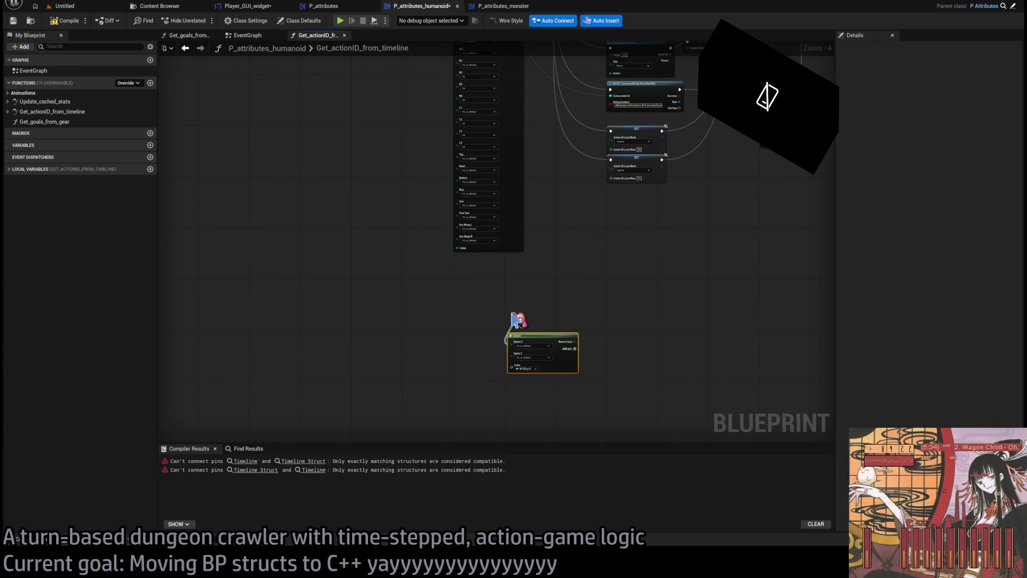
Connect the Button value to the new Select and break the W1 link on the right Select.
drag(384, 233, 368, 218)
mouse_move(335, 102)
mouse_down()
mouse_move(385, 294)
mouse_move(515, 415)
mouse_move(557, 404)
mouse_move(584, 377)
mouse_move(417, 165)
mouse_move(425, 399)
mouse_move(428, 238)
mouse_move(434, 246)
mouse_up()
scroll(430, 310, up, 5)
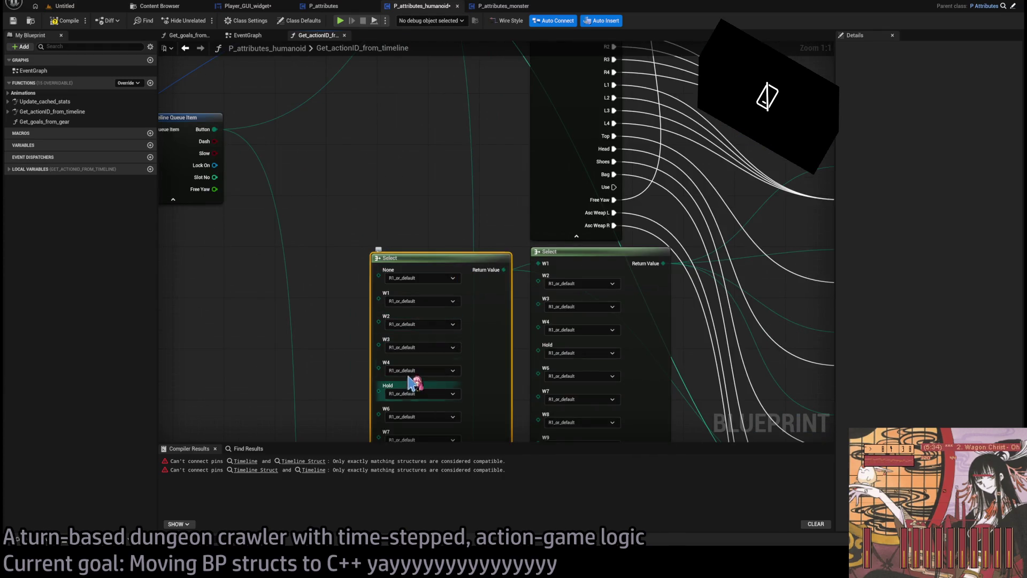
click(489, 241)
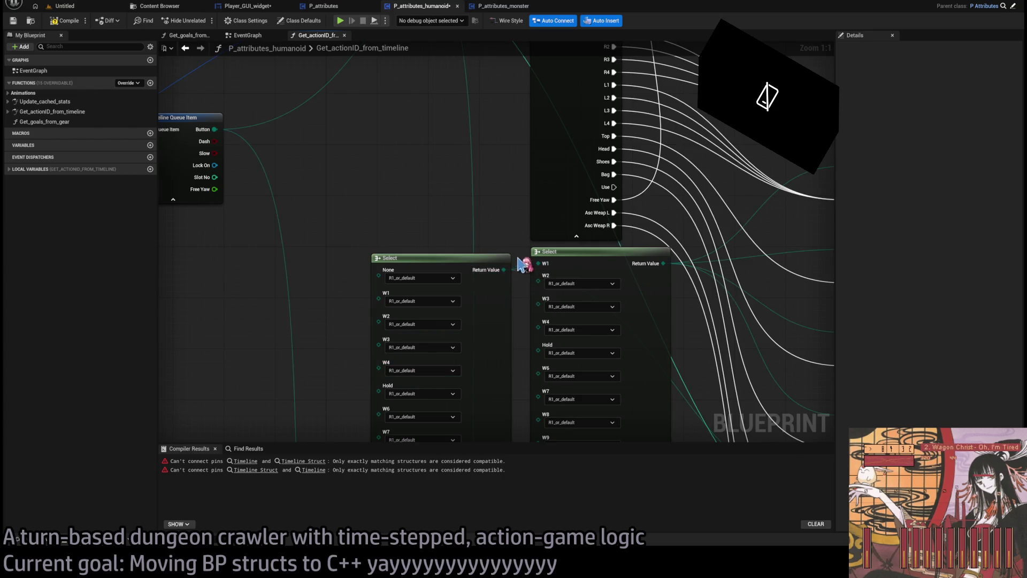
alt+click(537, 264)
drag(532, 259, 486, 183)
mouse_move(455, 293)
mouse_down()
mouse_move(378, 229)
mouse_move(378, 183)
mouse_up()
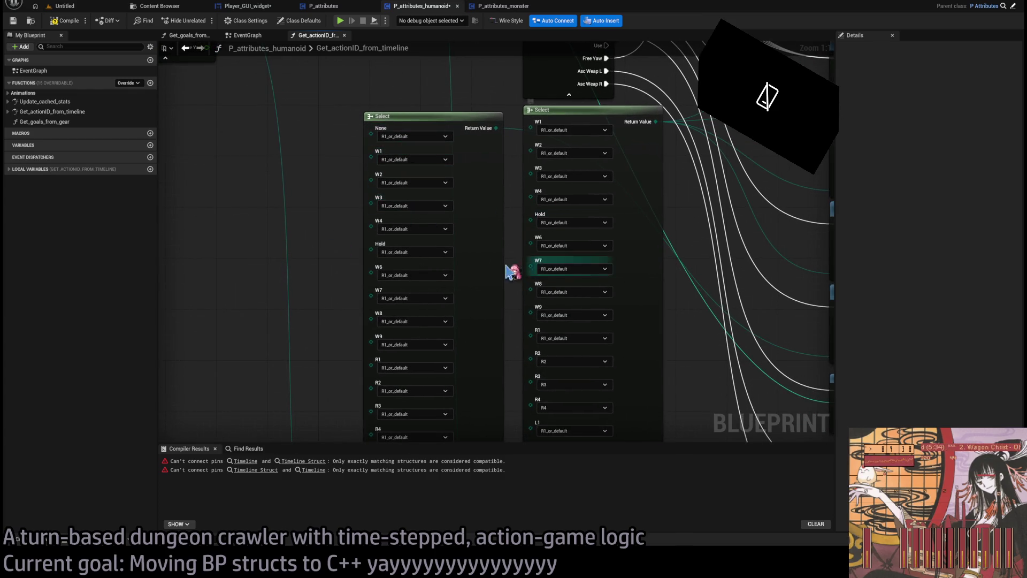
drag(416, 214, 419, 131)
drag(348, 315, 395, 212)
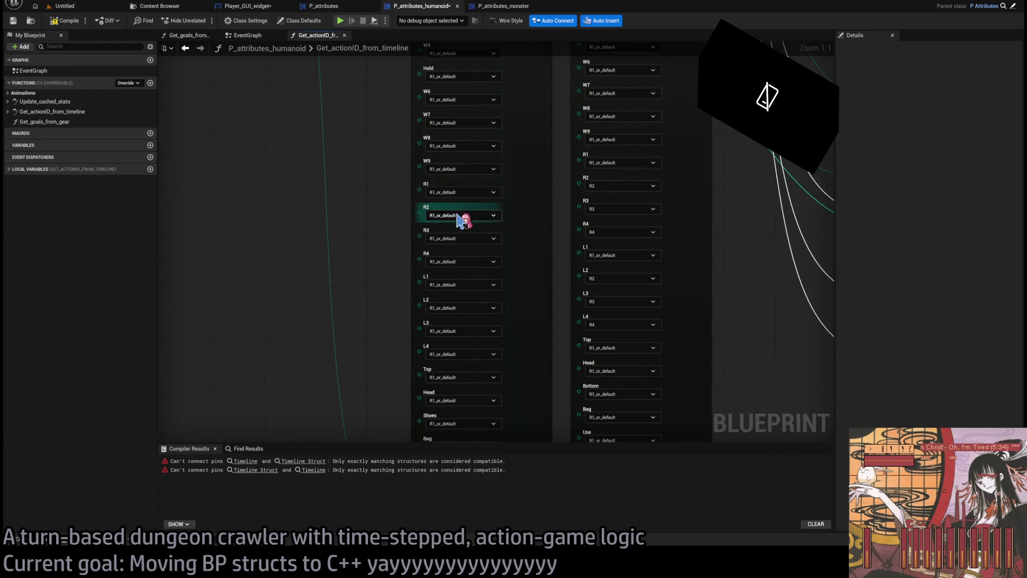
Set the Select entries so L2, L3 and L4 map to R2, R3 and R4.
click(447, 240)
click(447, 238)
click(447, 264)
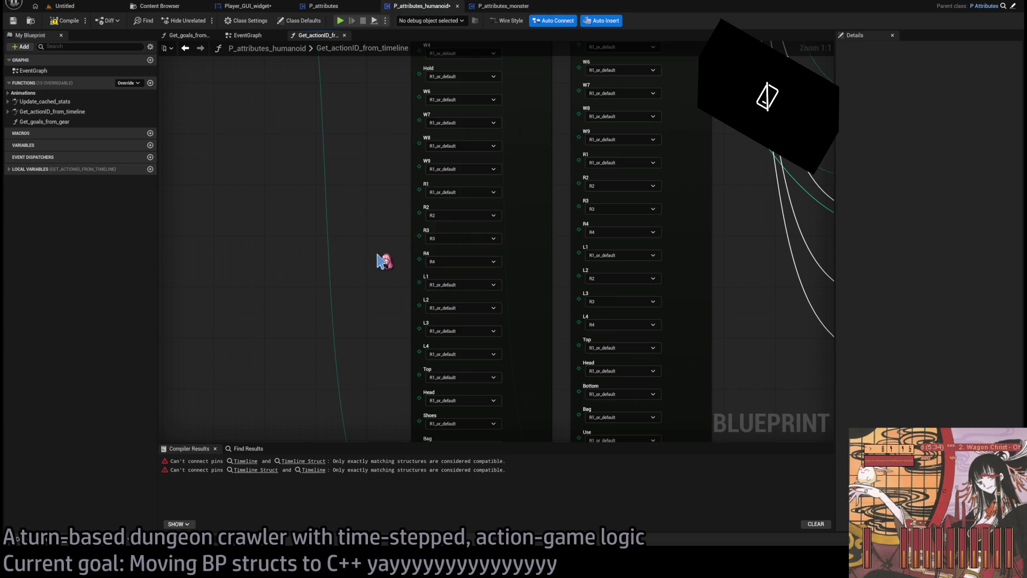
drag(384, 261, 394, 206)
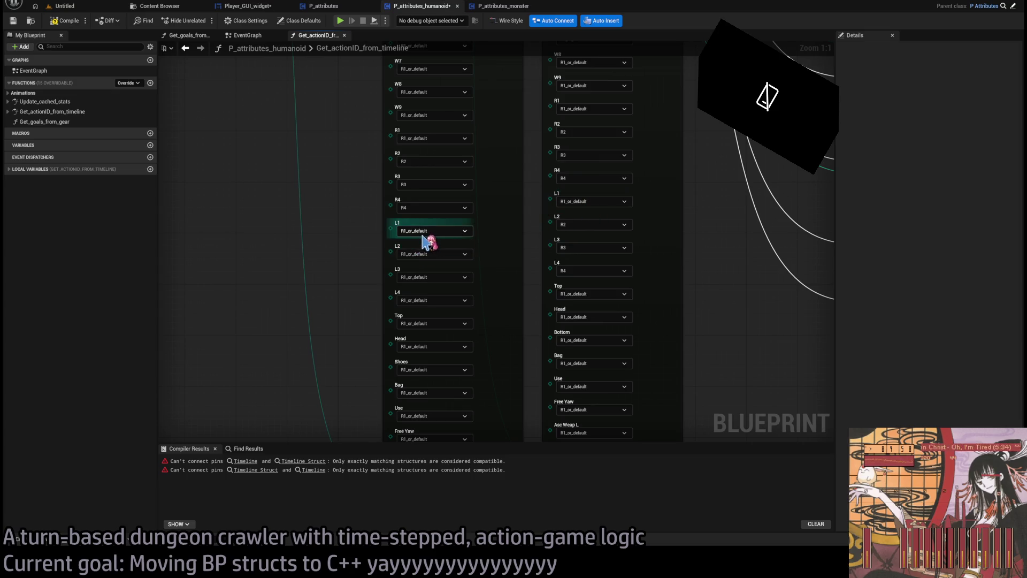
click(425, 278)
click(425, 277)
click(424, 292)
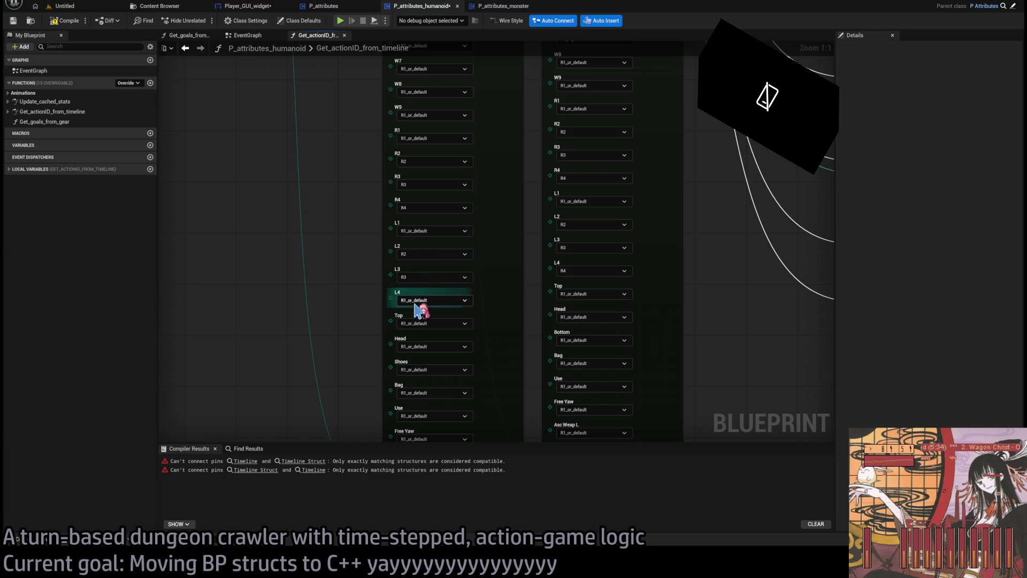
click(428, 300)
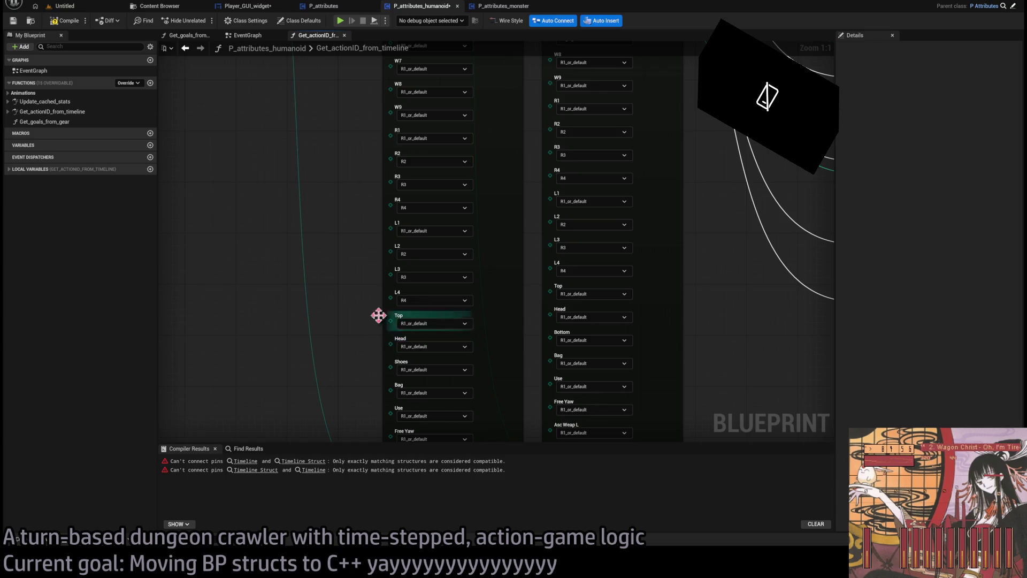
drag(379, 315, 386, 214)
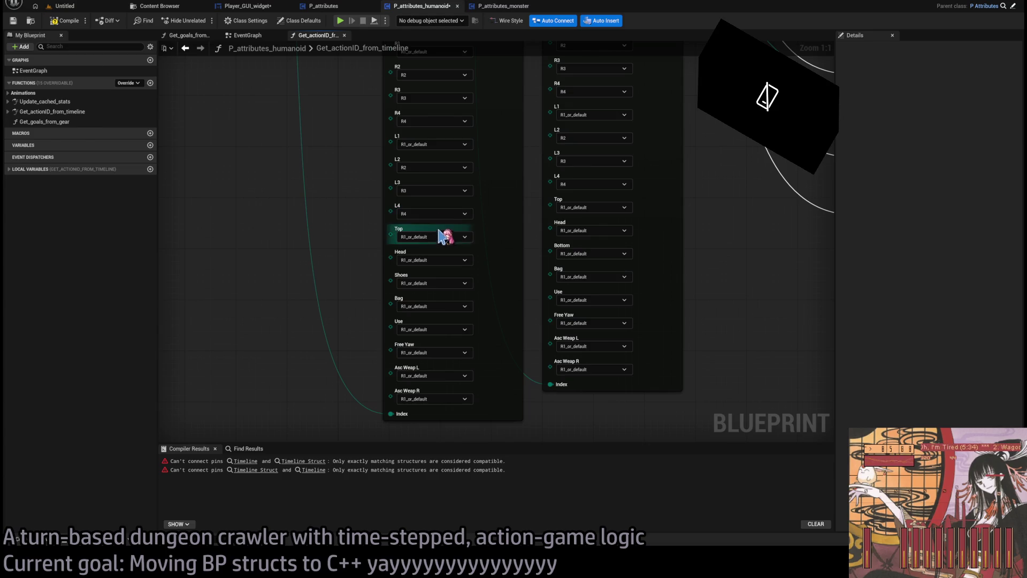
Delete the duplicate Select node and shift the remaining Select to the right.
scroll(567, 388, down, 4)
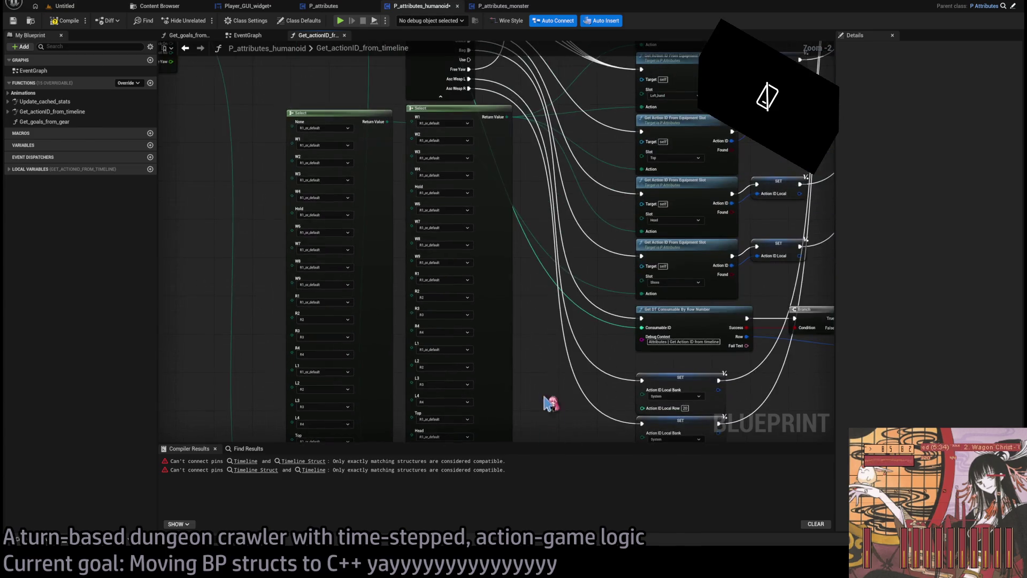
scroll(535, 333, up, 1)
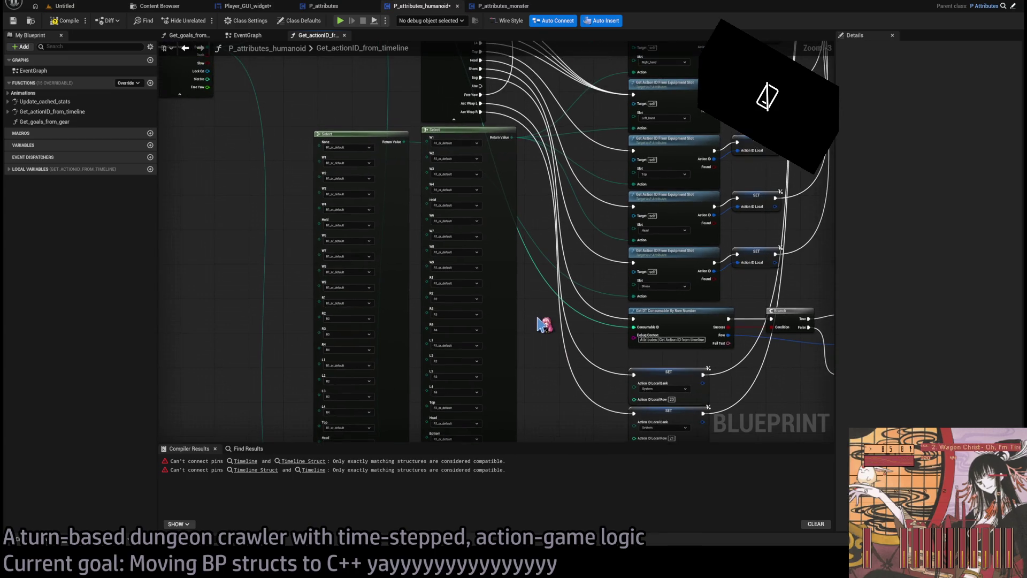
mouse_move(500, 176)
mouse_down()
mouse_move(417, 194)
mouse_move(419, 183)
mouse_up()
click(476, 298)
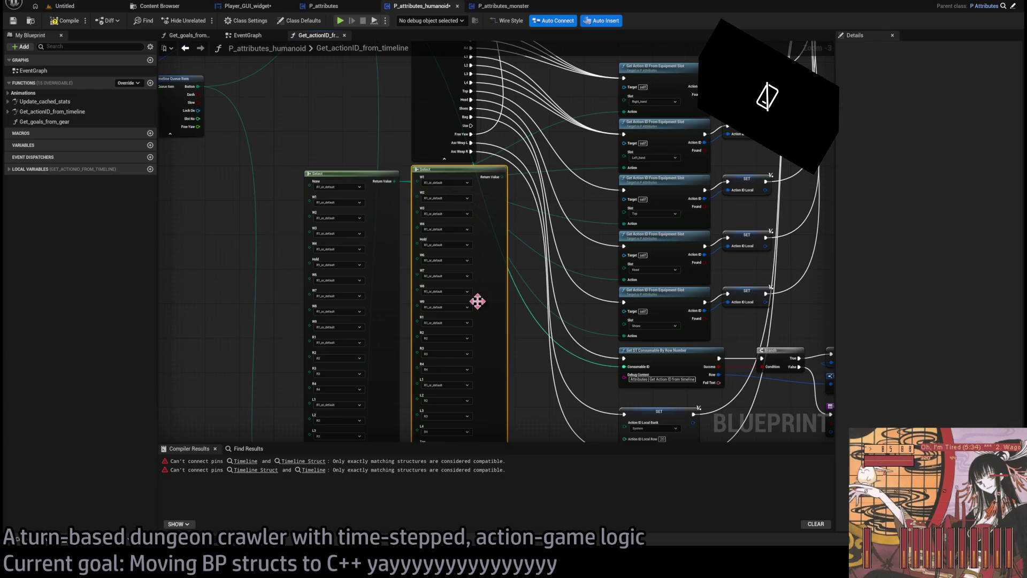
key(Delete)
scroll(532, 309, up, 1)
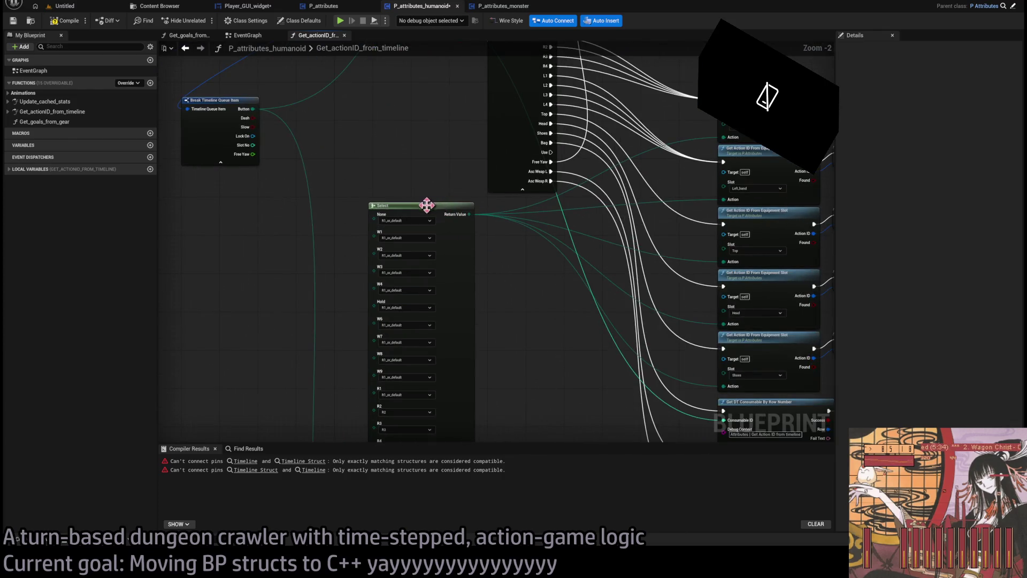
drag(426, 205, 547, 201)
mouse_move(443, 305)
mouse_down()
mouse_move(408, 119)
mouse_move(432, 275)
mouse_move(379, 294)
mouse_up()
Delete the Break Timeline Struct node and place Break Timeline Queue Item under the function entry.
drag(520, 256, 548, 274)
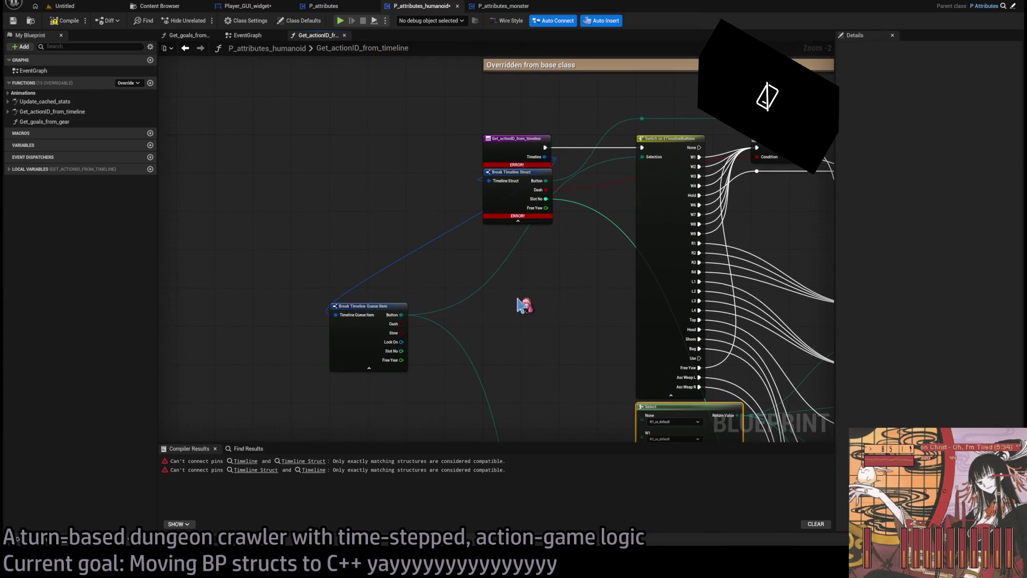
mouse_move(384, 315)
mouse_down()
mouse_move(537, 245)
mouse_move(437, 262)
mouse_up()
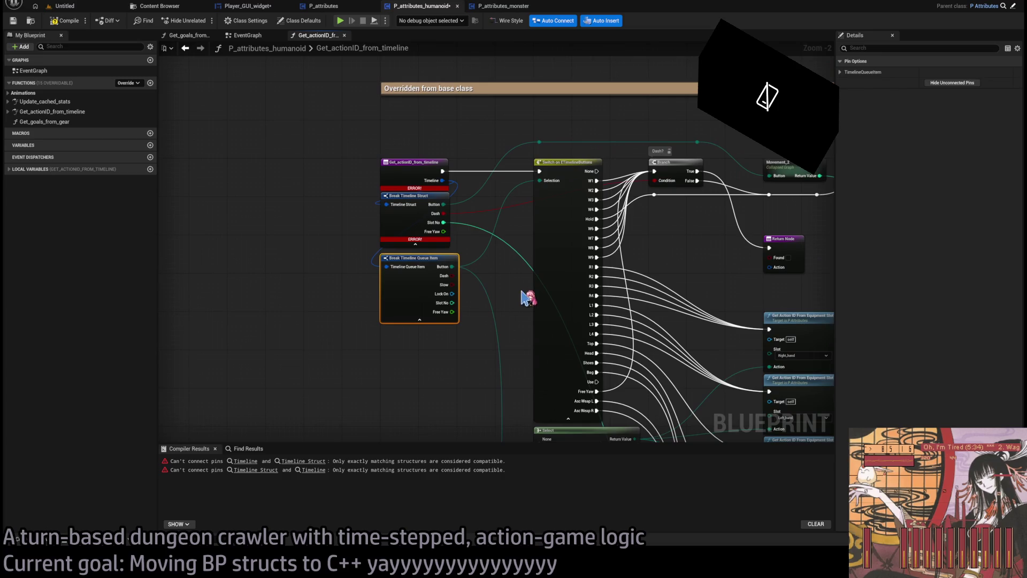
drag(516, 247, 436, 271)
click(343, 230)
key(Delete)
mouse_move(353, 280)
mouse_down()
mouse_move(352, 221)
mouse_move(380, 224)
mouse_move(401, 193)
mouse_move(465, 149)
mouse_move(632, 153)
mouse_up()
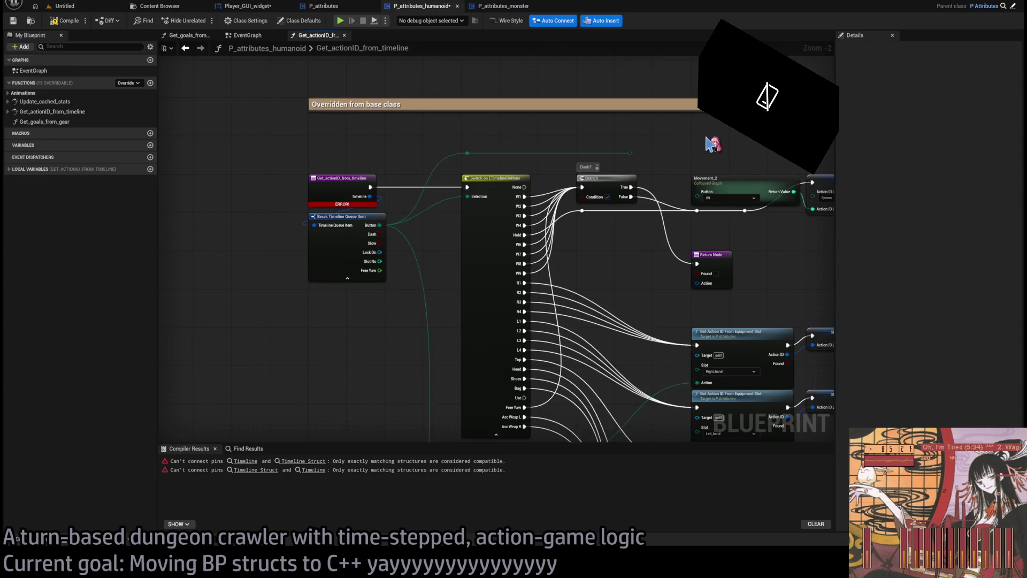
scroll(543, 183, up, 2)
click(540, 224)
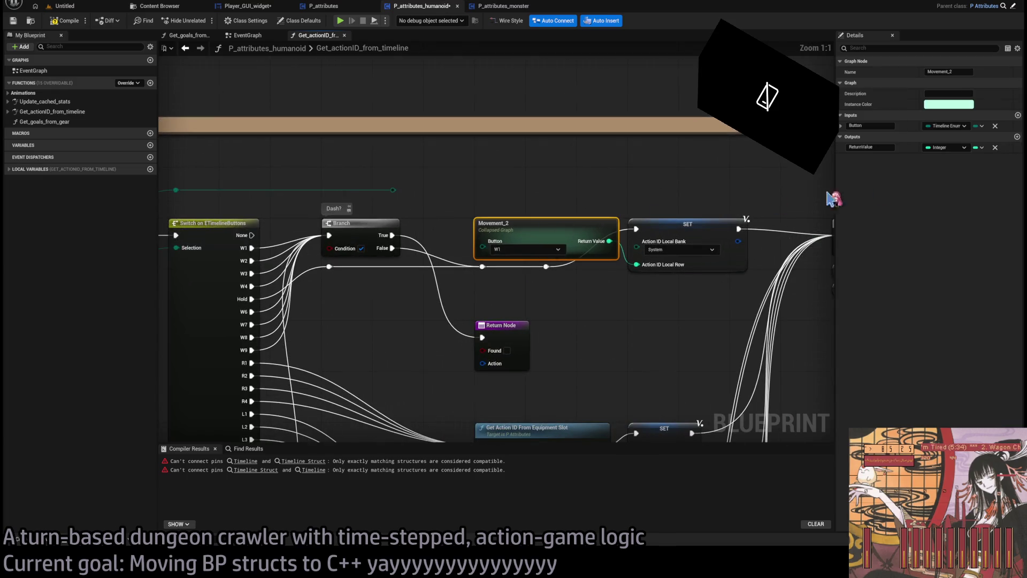
Add a timeline-button enum input named ButtonNew to the Movement_2 collapsed graph.
click(1018, 115)
click(879, 136)
text(ButtonNew)
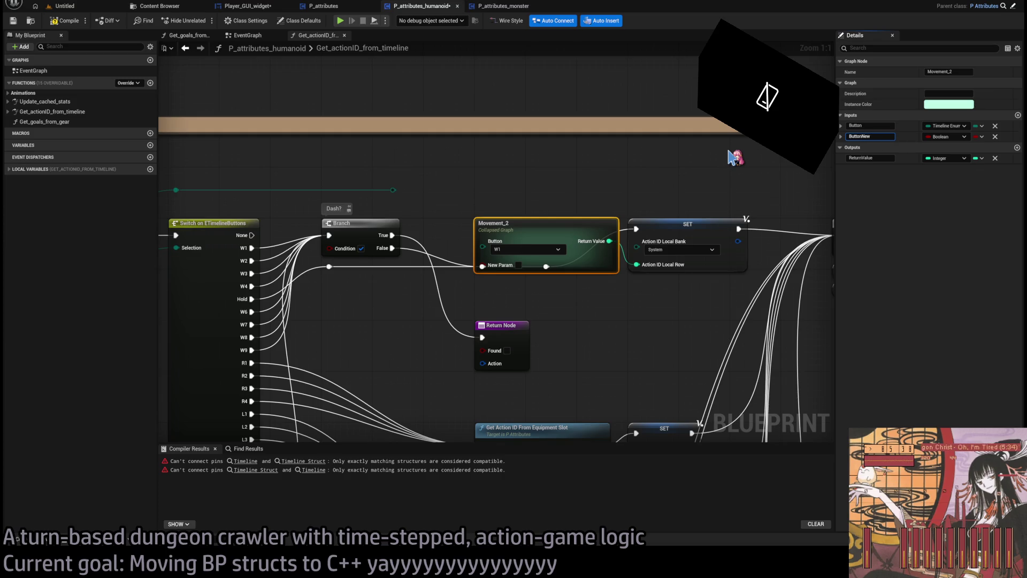
key(Return)
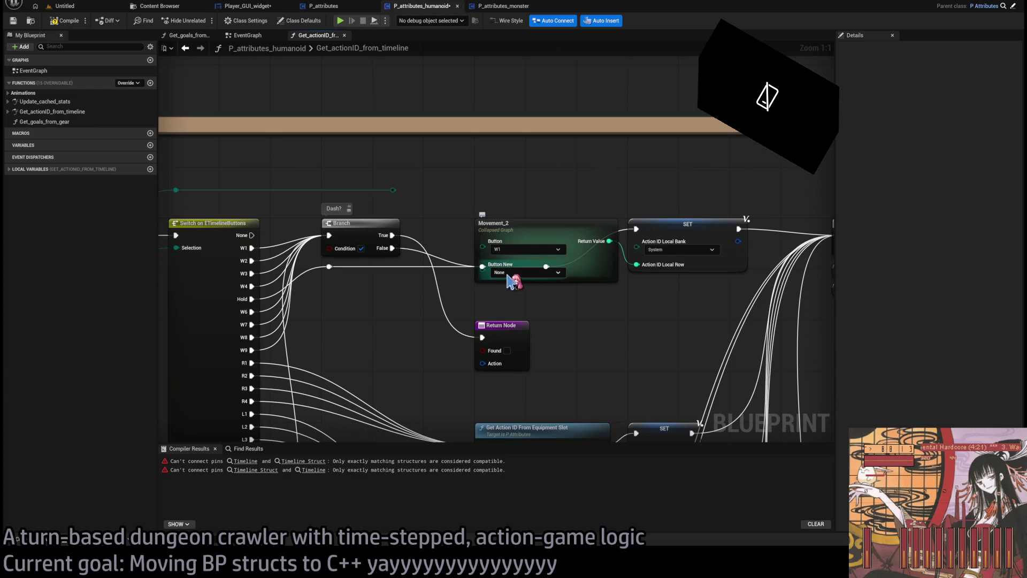
scroll(644, 360, down, 3)
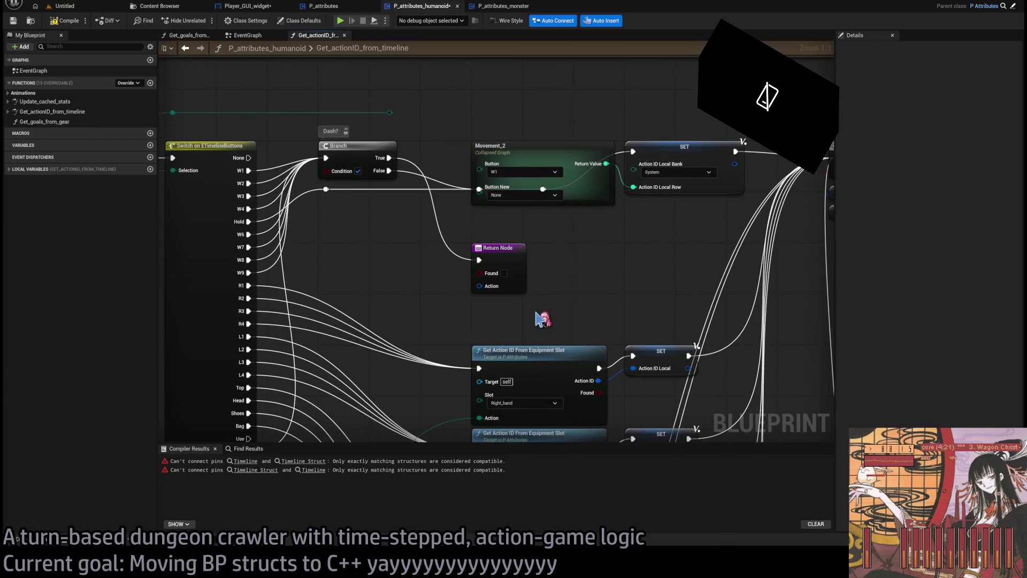
drag(469, 108, 464, 177)
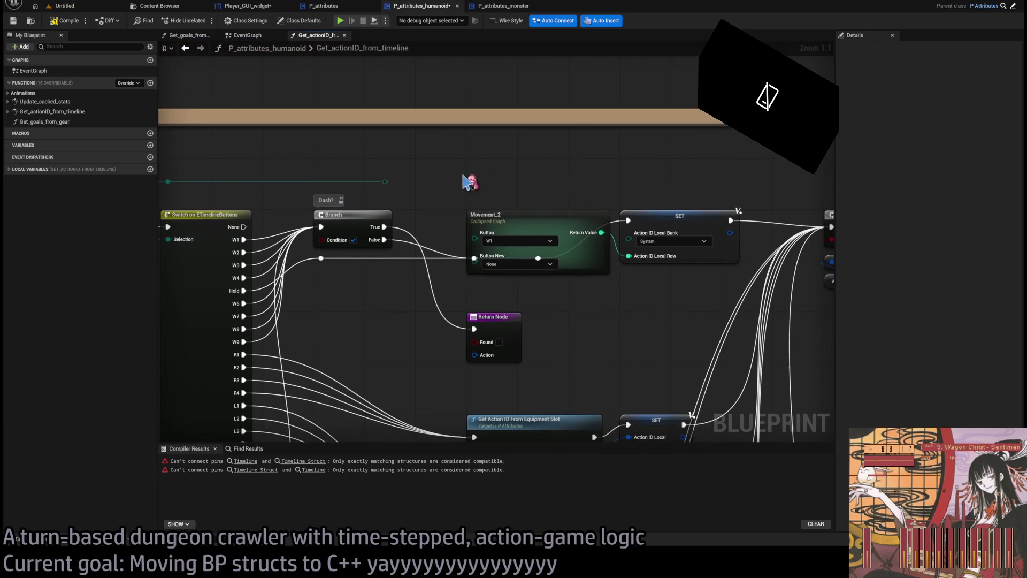
double_click(518, 222)
Inside Movement_2, create a Select node indexed by Button New beside the old one.
scroll(596, 243, down, 1)
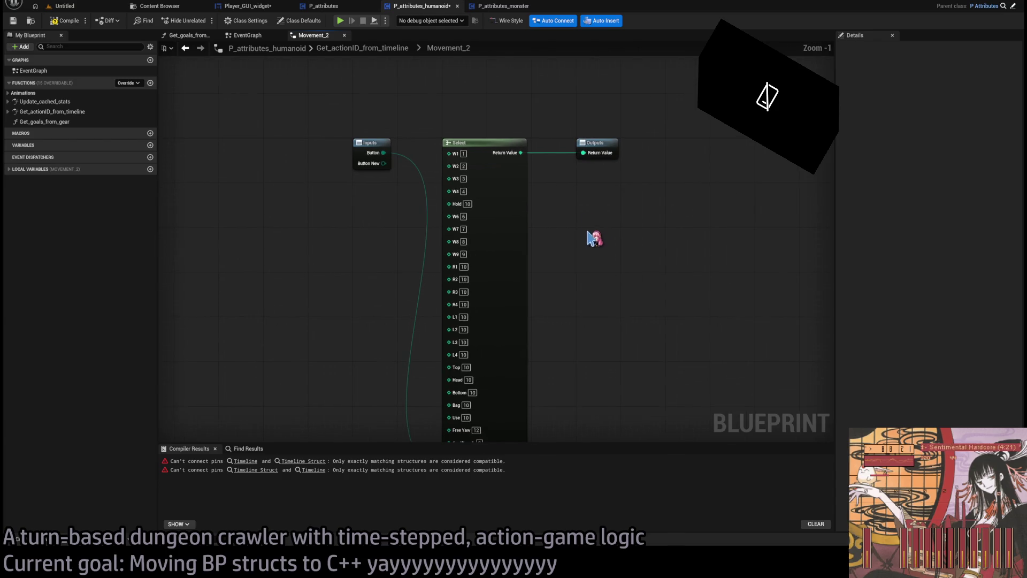
mouse_move(384, 164)
mouse_down()
mouse_move(371, 255)
mouse_move(348, 296)
mouse_up()
mouse_move(413, 224)
mouse_down()
mouse_move(612, 224)
mouse_move(592, 144)
mouse_move(632, 152)
mouse_move(615, 84)
mouse_up()
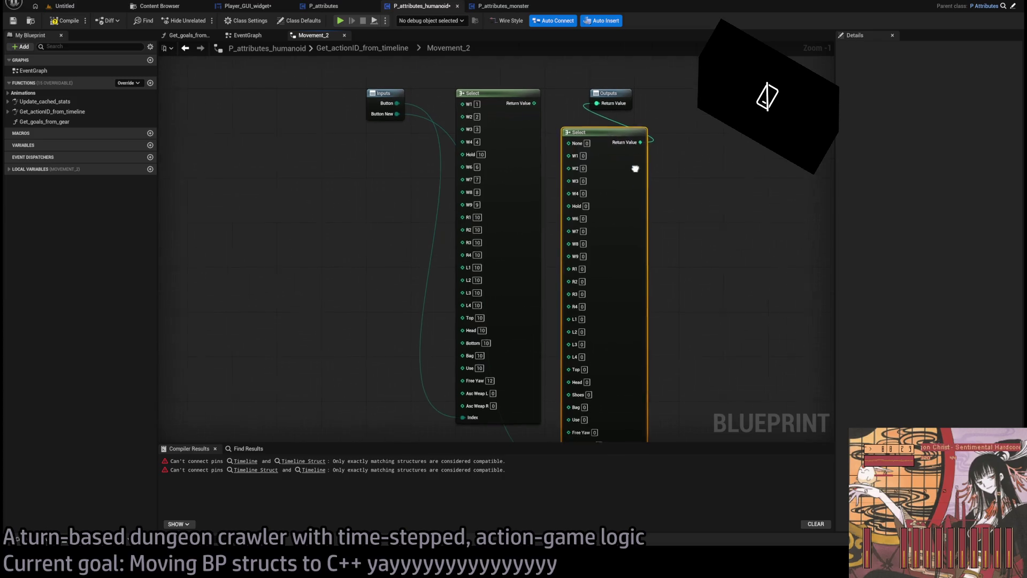
mouse_move(503, 96)
mouse_down()
mouse_move(517, 140)
mouse_move(482, 140)
mouse_move(494, 140)
mouse_up()
scroll(602, 168, up, 1)
click(568, 22)
drag(585, 133, 573, 139)
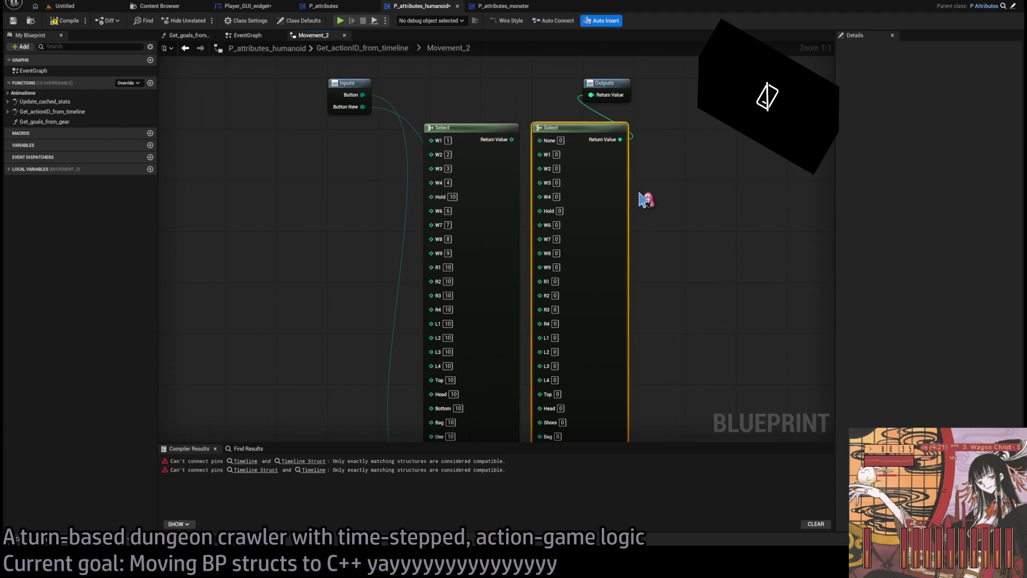
Fill the new Select's values, None = -1 and W1 = 1, then delete the old Select.
click(560, 140)
text(124)
key(Tab)
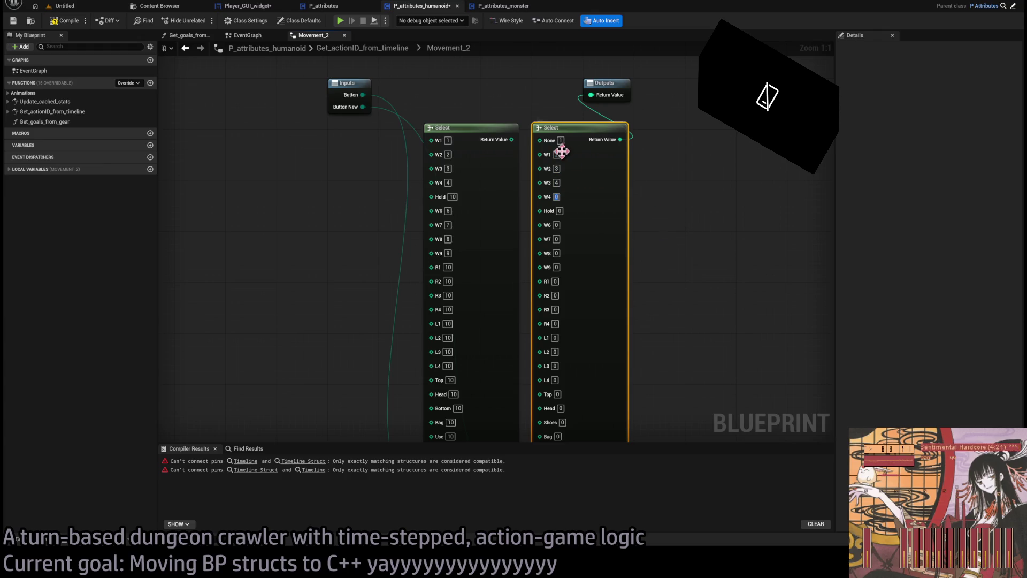
key(shift+Tab)
key(shift+Tab)
key(shift+Tab)
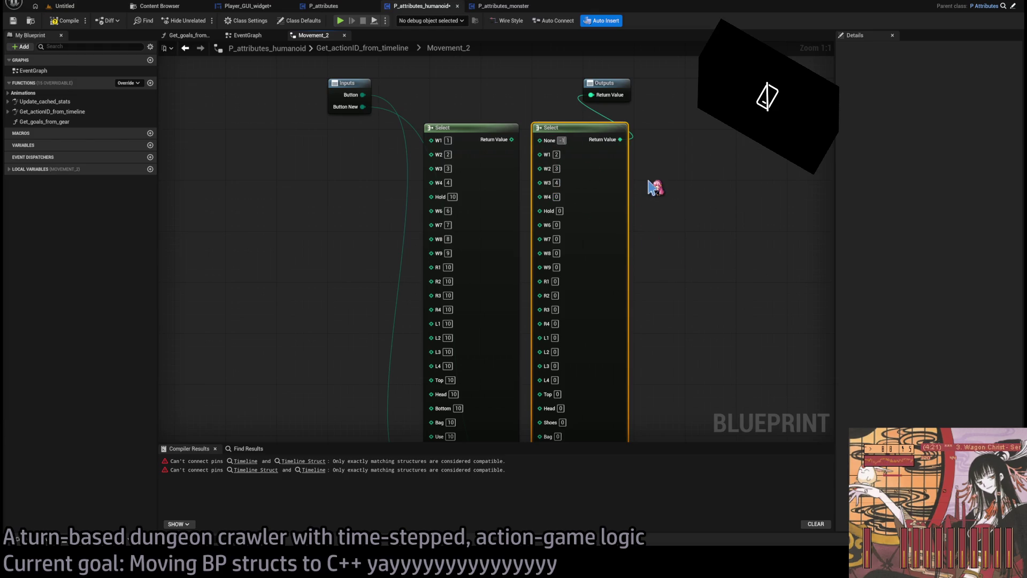
click(557, 155)
text(1)
key(Tab)
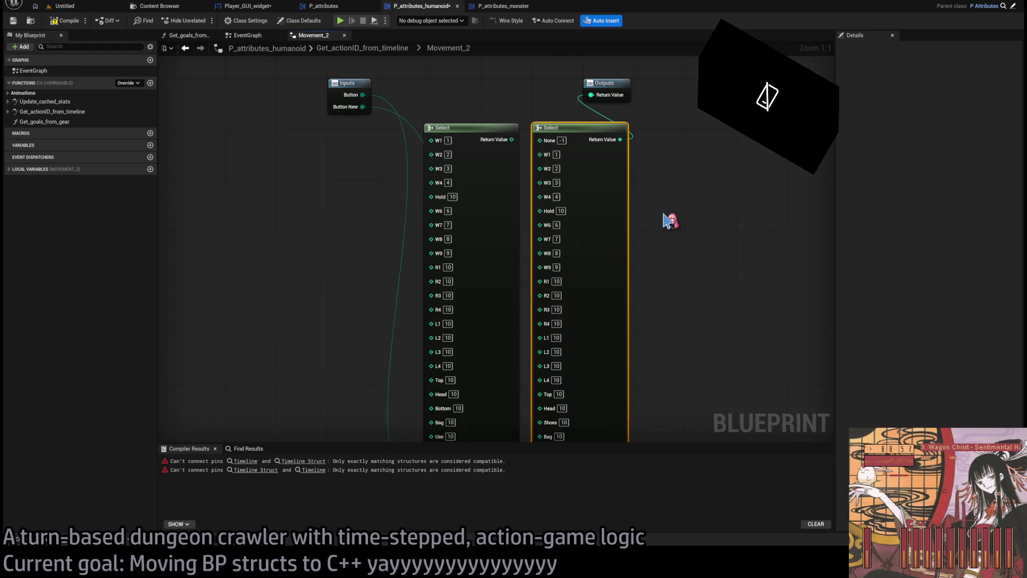
scroll(619, 282, down, 5)
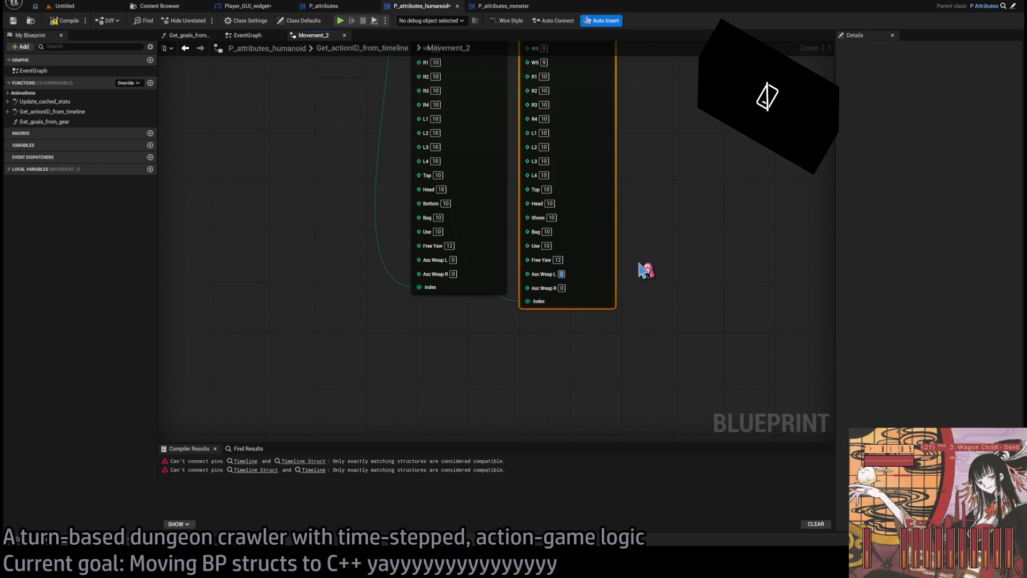
scroll(649, 218, up, 5)
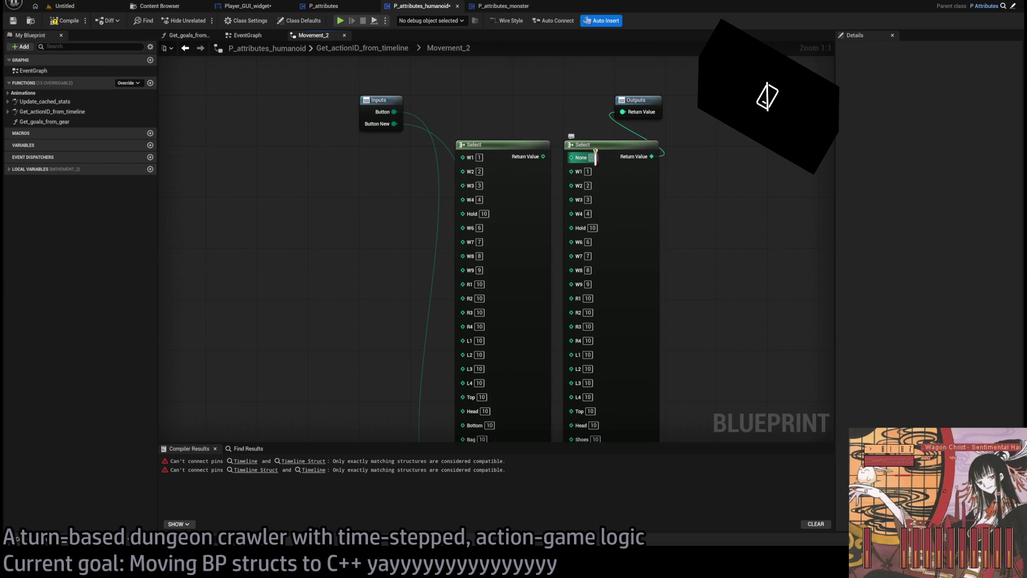
scroll(658, 222, down, 1)
key(Delete)
Move the new Select into the old one's place and compile P_attributes_humanoid.
mouse_move(571, 156)
mouse_down()
mouse_move(511, 114)
mouse_move(482, 116)
mouse_up()
click(593, 175)
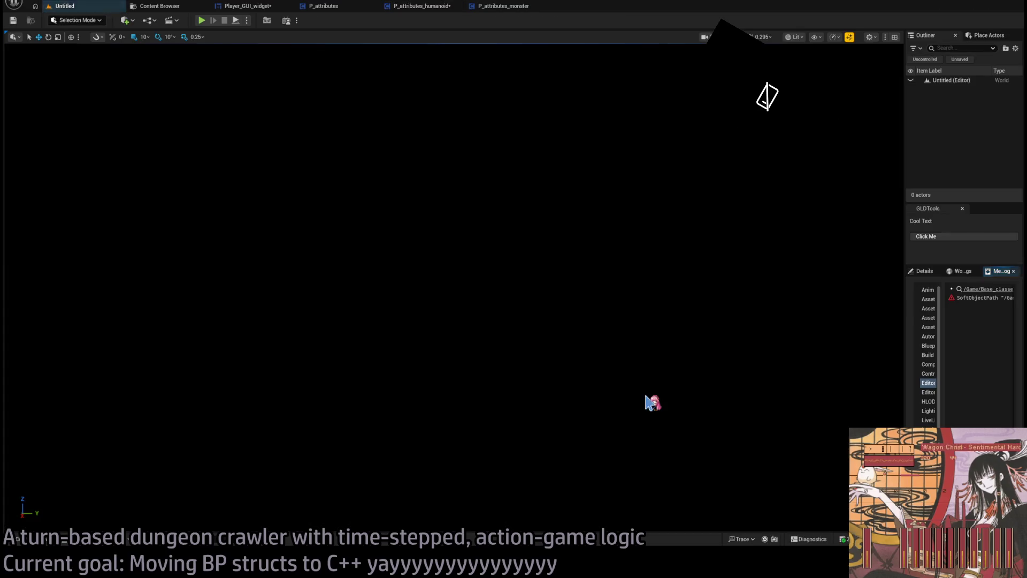
click(439, 9)
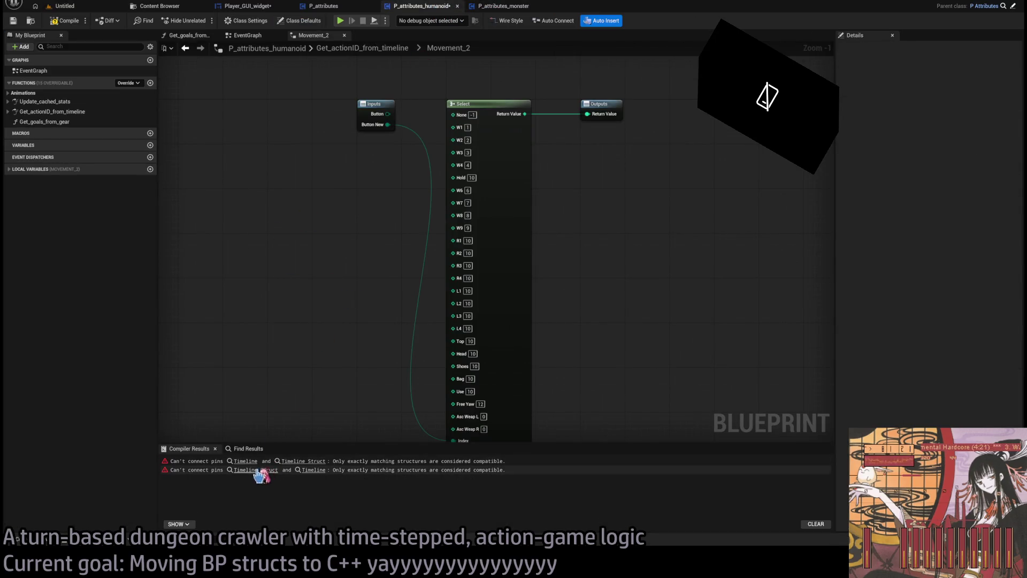
click(65, 20)
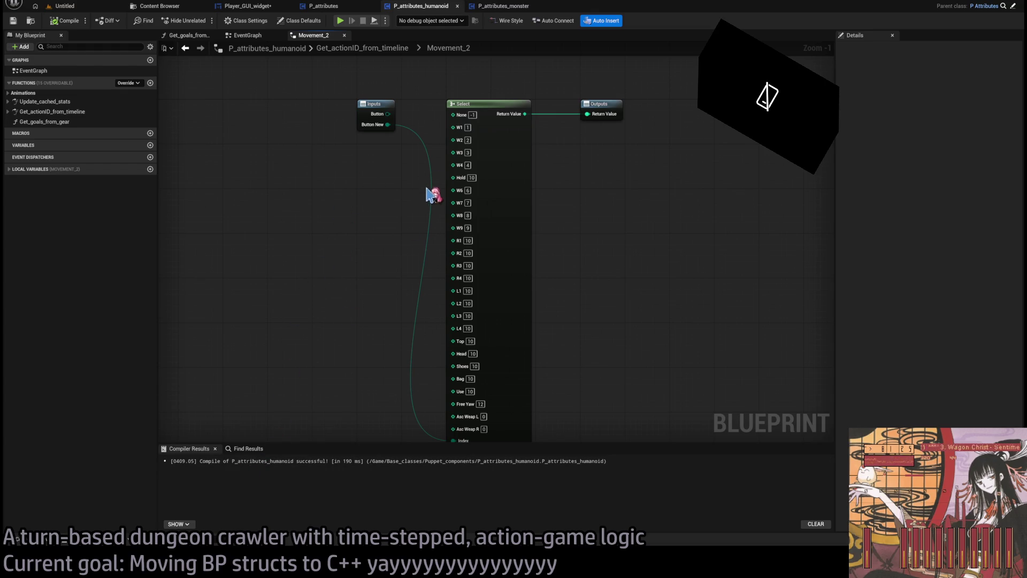
Remove Movement_2's old Button input, rename Button New to Button, and recompile.
click(389, 49)
scroll(524, 156, up, 5)
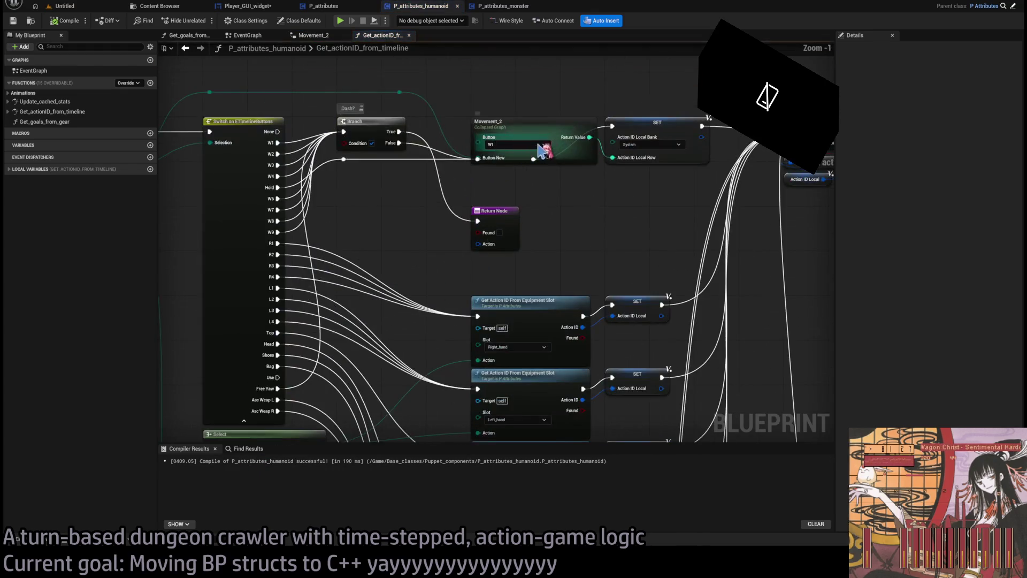
click(493, 167)
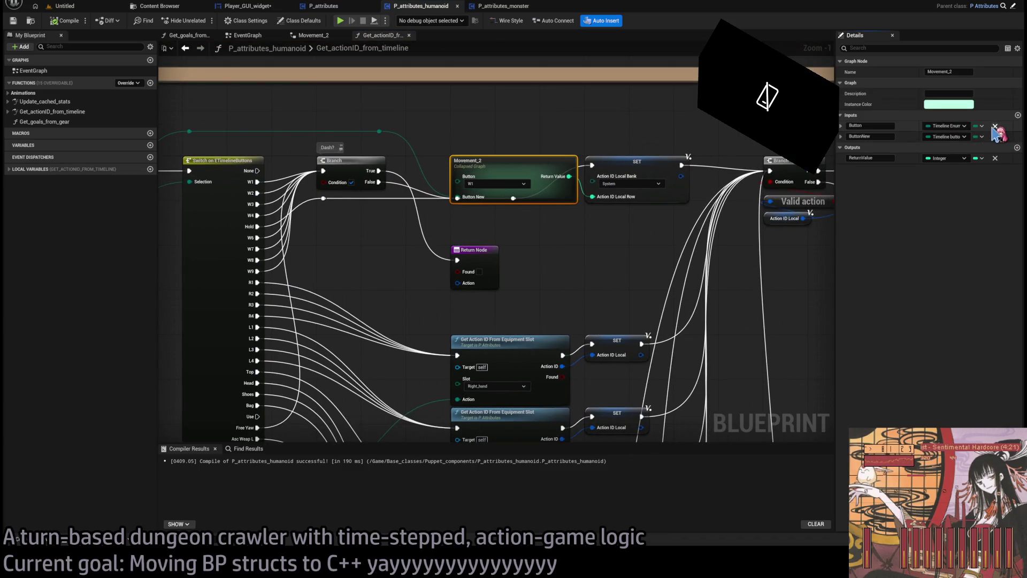
click(995, 126)
click(864, 125)
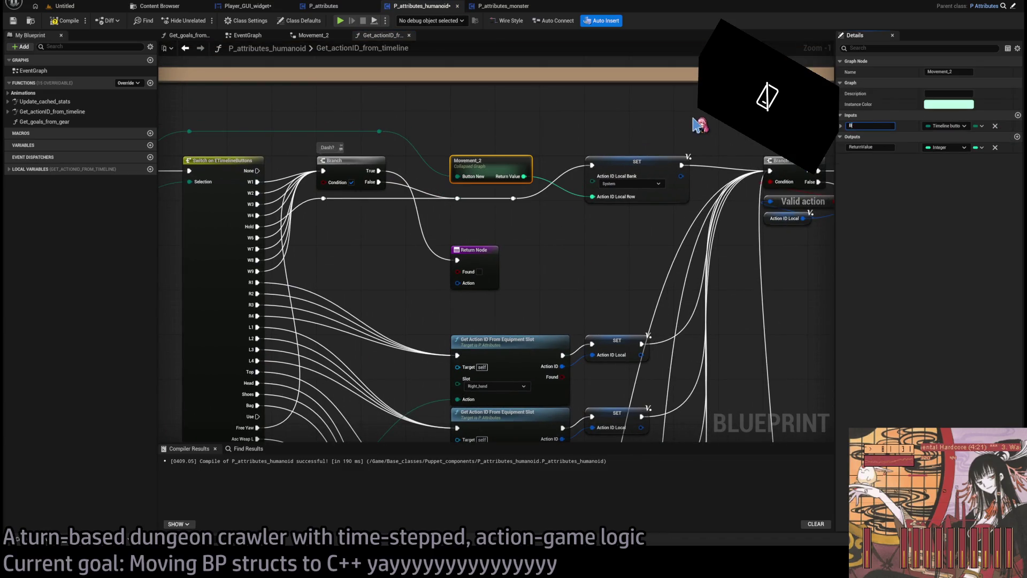
key(Return)
click(494, 138)
click(64, 21)
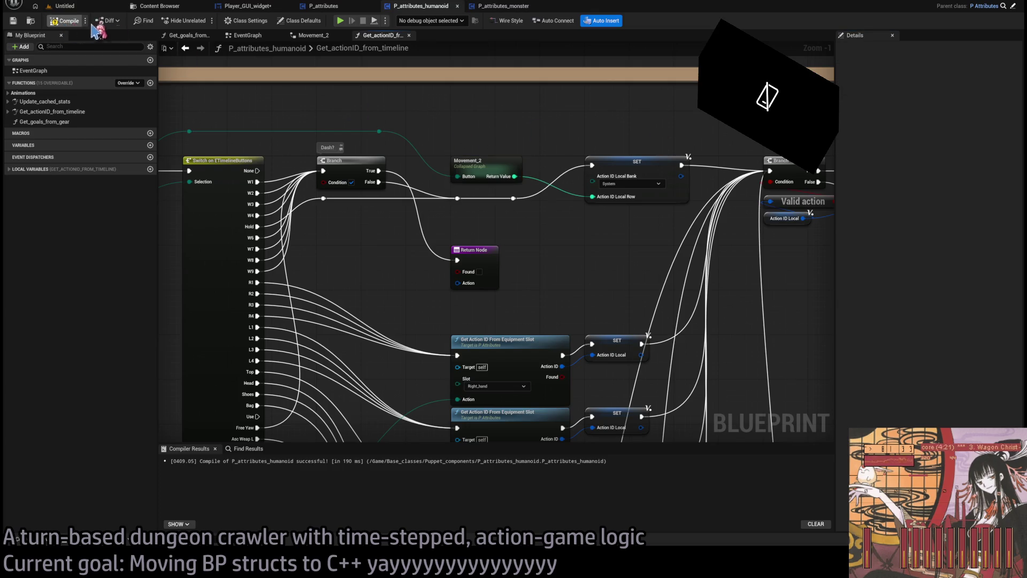
Rename the collapsed graph to Movement and save P_attributes_humanoid.
click(483, 172)
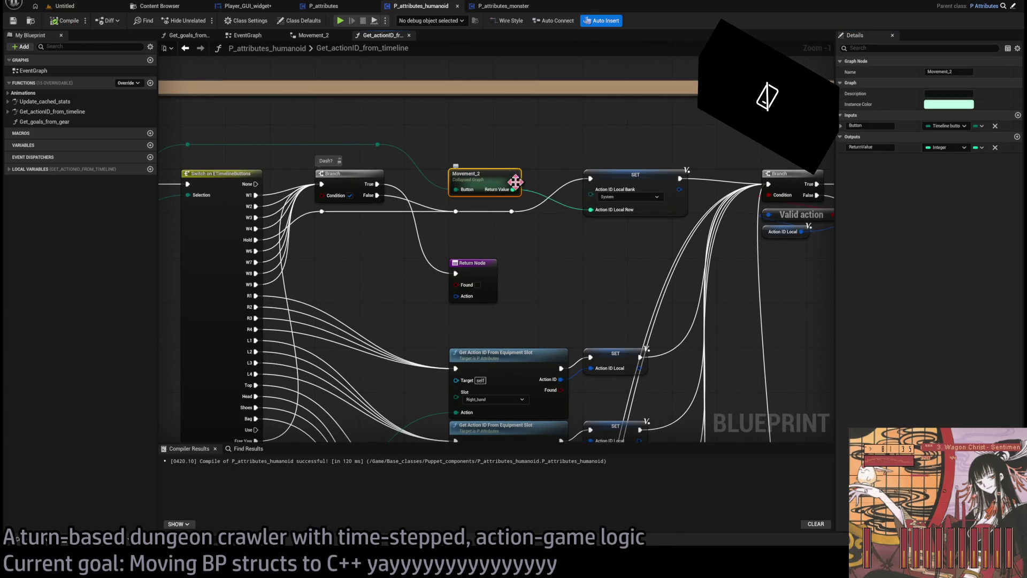
click(481, 174)
text(Movement)
key(Return)
scroll(583, 163, up, 1)
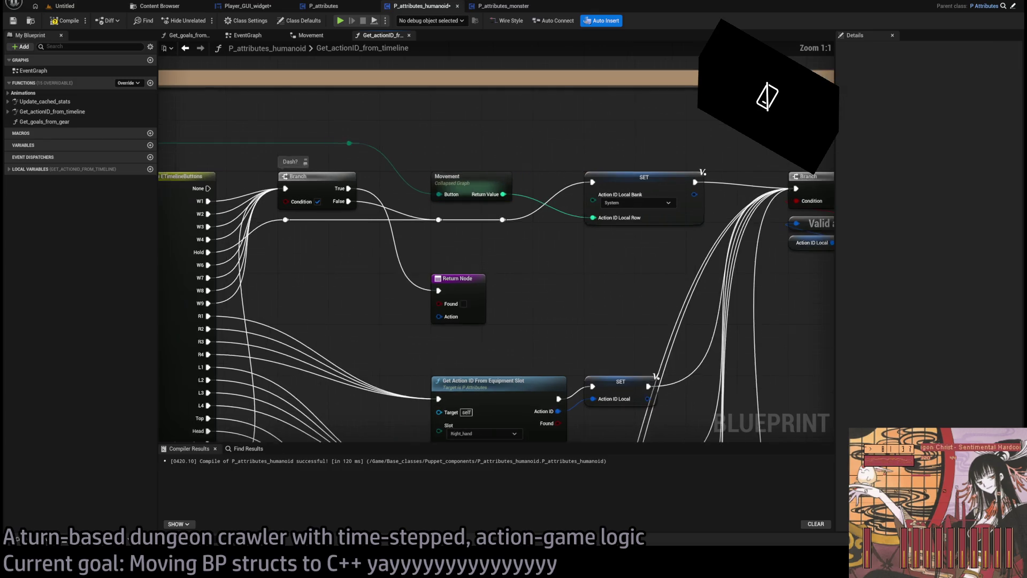
scroll(516, 141, down, 4)
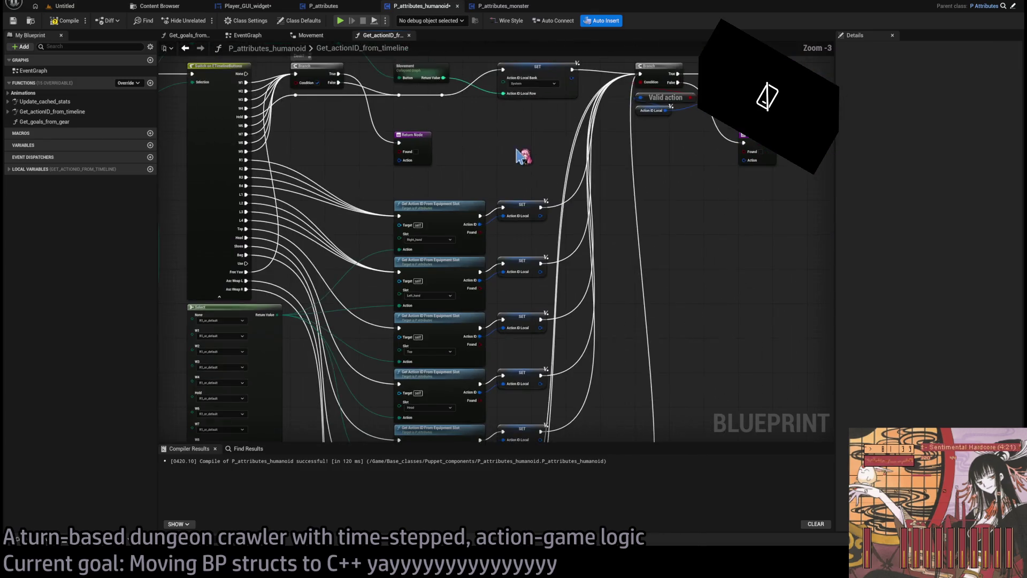
drag(594, 50, 500, 317)
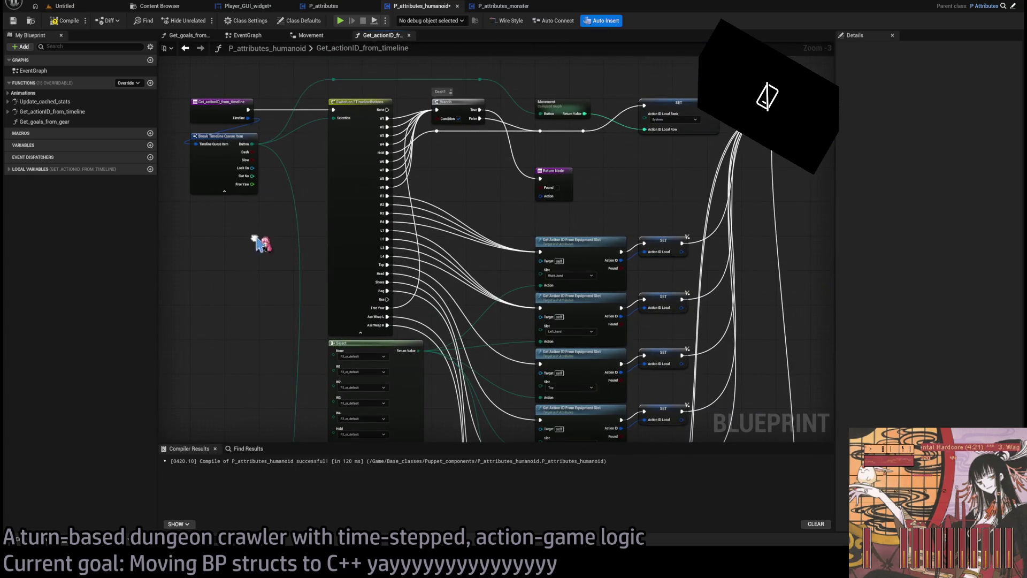
key(ctrl+s)
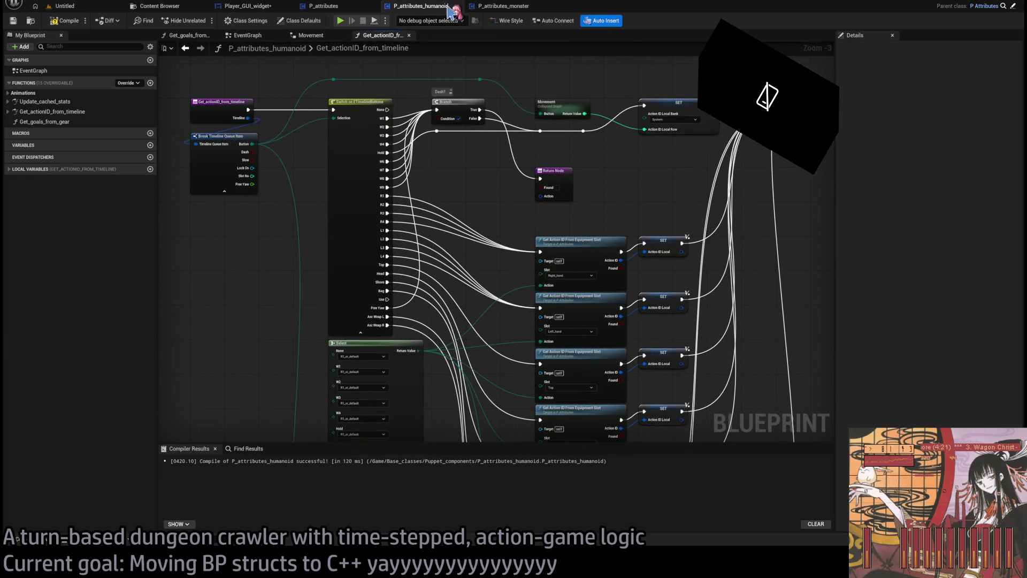
click(505, 6)
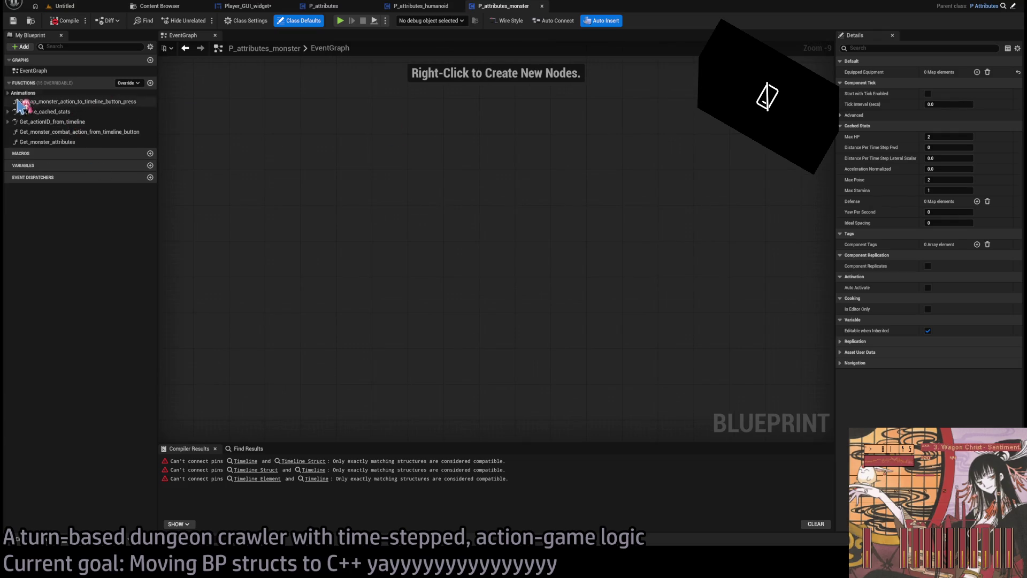
In the monster's Get_actionID_from_timeline, break the Timeline input into a Break Timeline Queue Item.
double_click(68, 122)
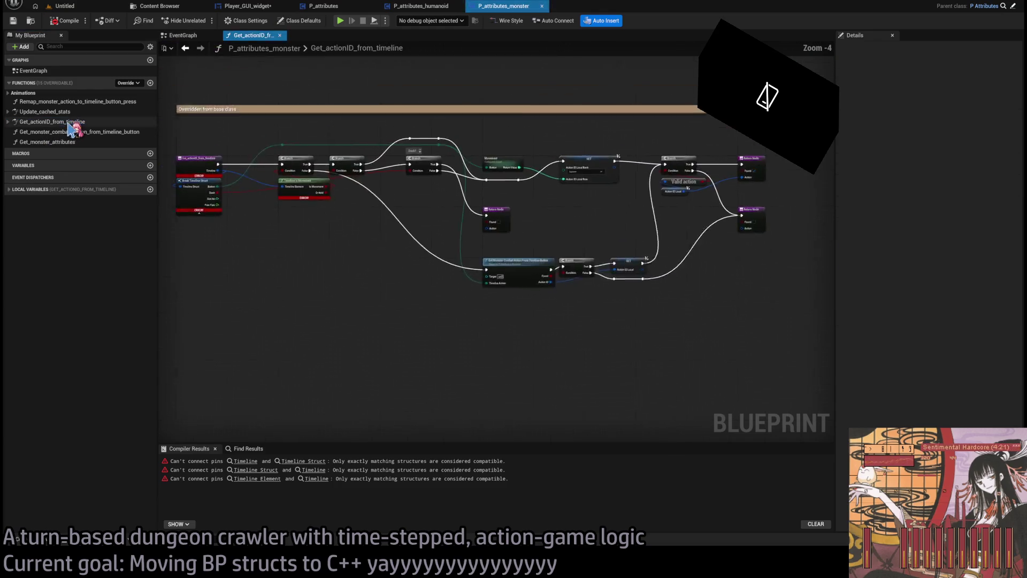
drag(471, 319, 406, 300)
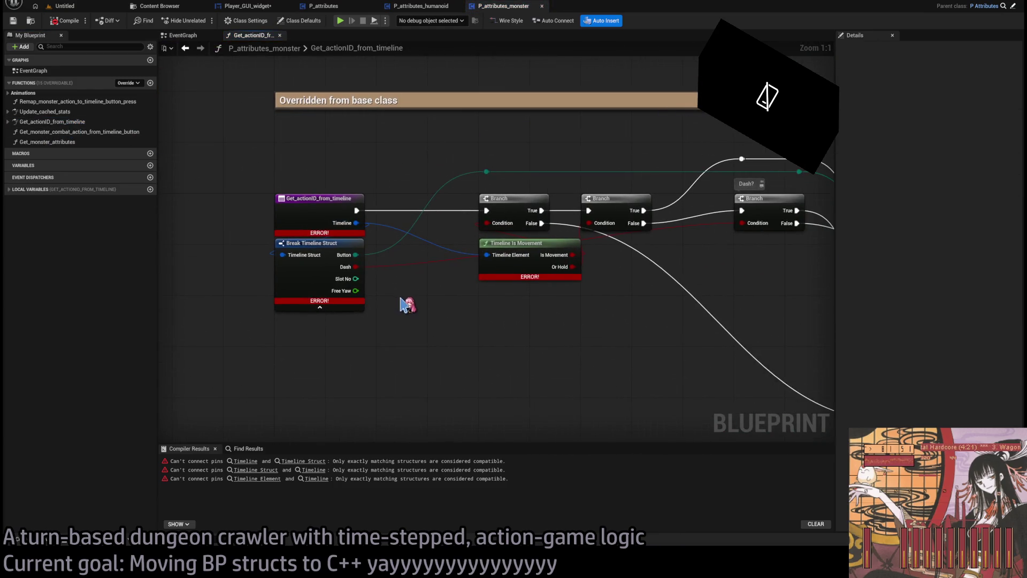
drag(356, 223, 292, 351)
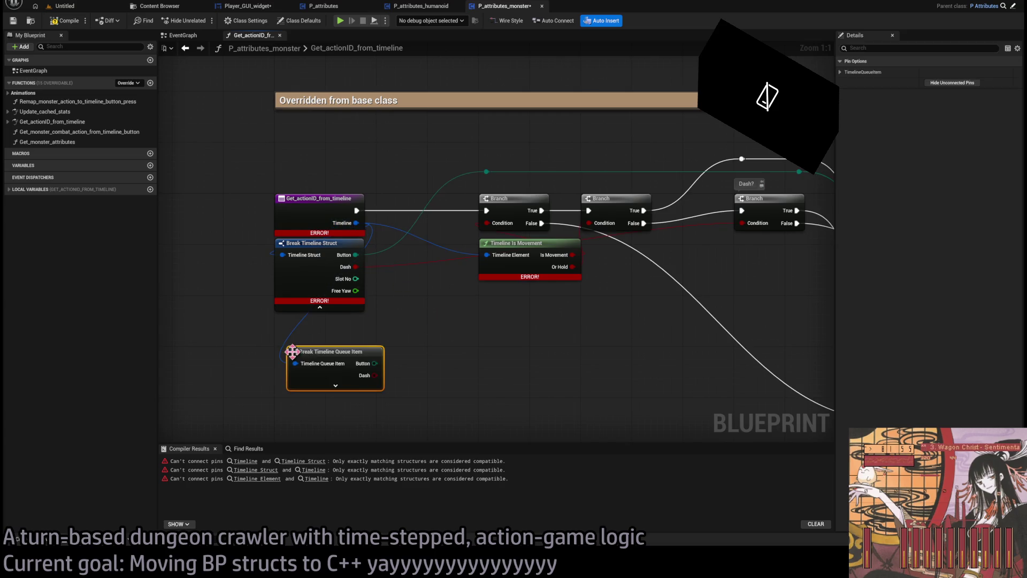
click(522, 344)
mouse_move(523, 344)
mouse_down()
mouse_move(439, 342)
mouse_move(556, 321)
mouse_move(383, 323)
mouse_up()
scroll(556, 321, down, 1)
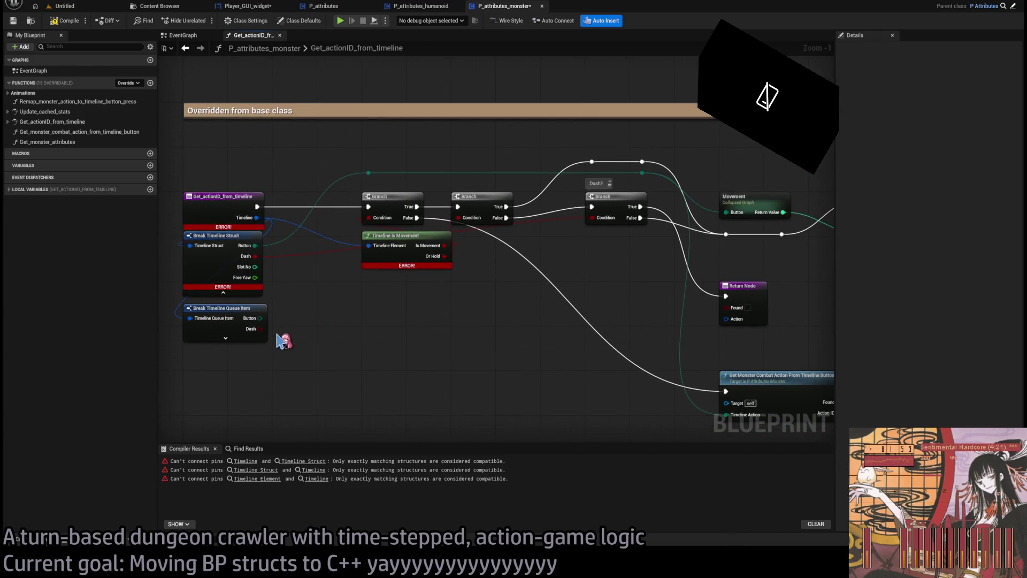
Wire the queue item's Dash into the Dash? Branch and its Button into the Movement graph.
drag(260, 330, 592, 218)
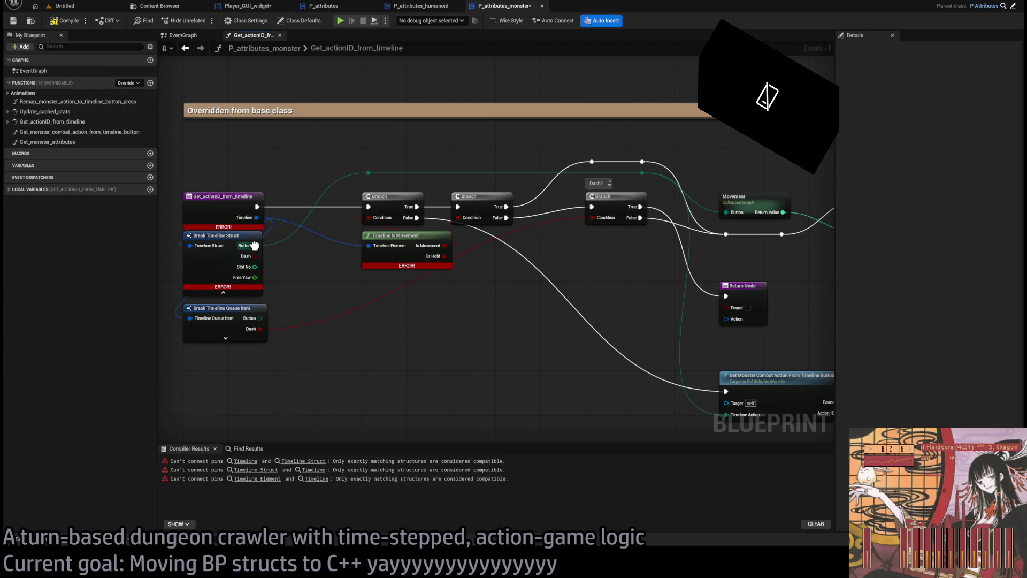
mouse_move(340, 171)
mouse_down()
mouse_move(401, 182)
mouse_move(658, 187)
mouse_move(583, 194)
mouse_move(570, 145)
mouse_up()
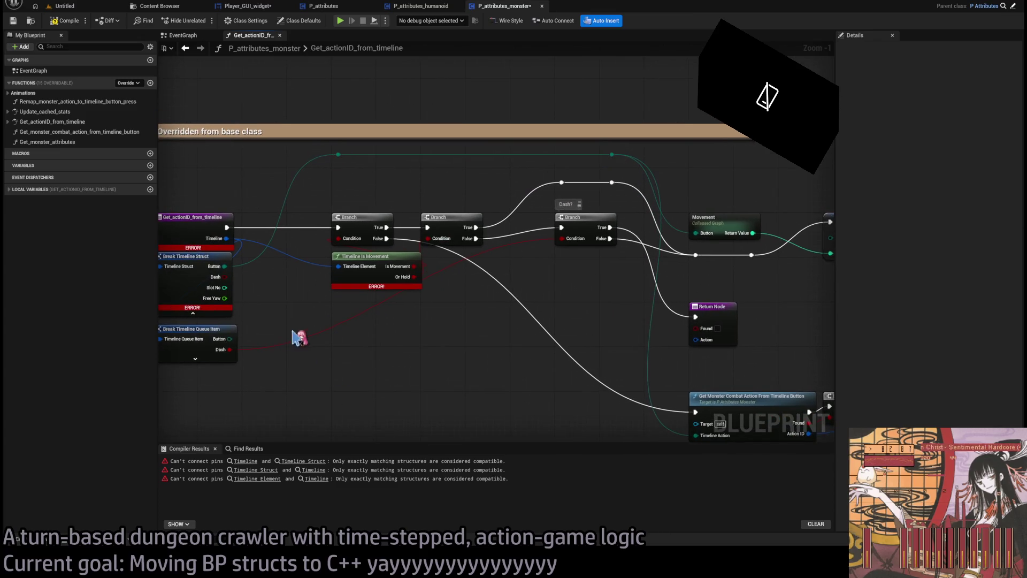
mouse_move(230, 338)
mouse_down()
mouse_move(345, 182)
mouse_move(337, 185)
mouse_move(385, 202)
mouse_move(616, 199)
mouse_up()
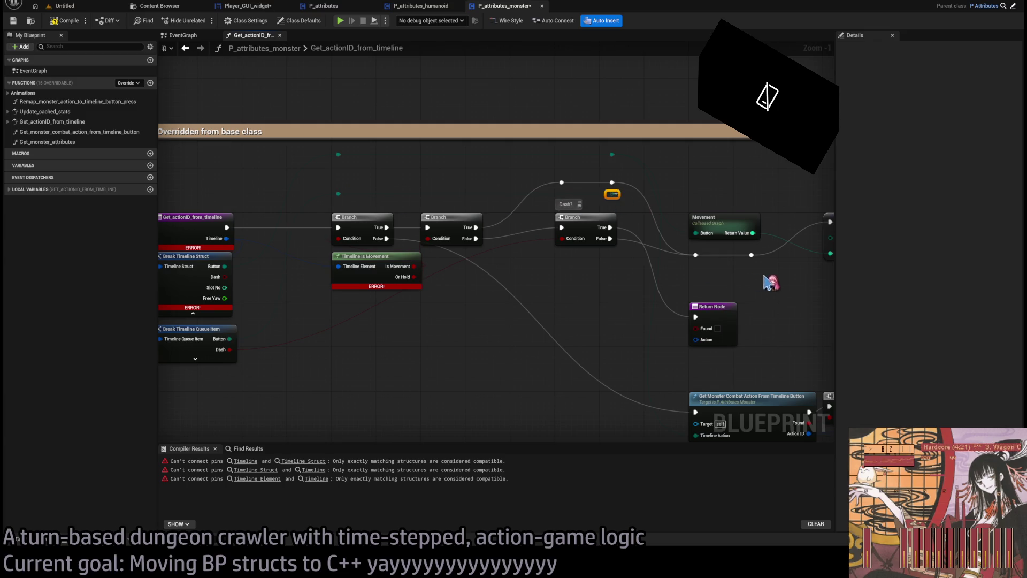
double_click(508, 240)
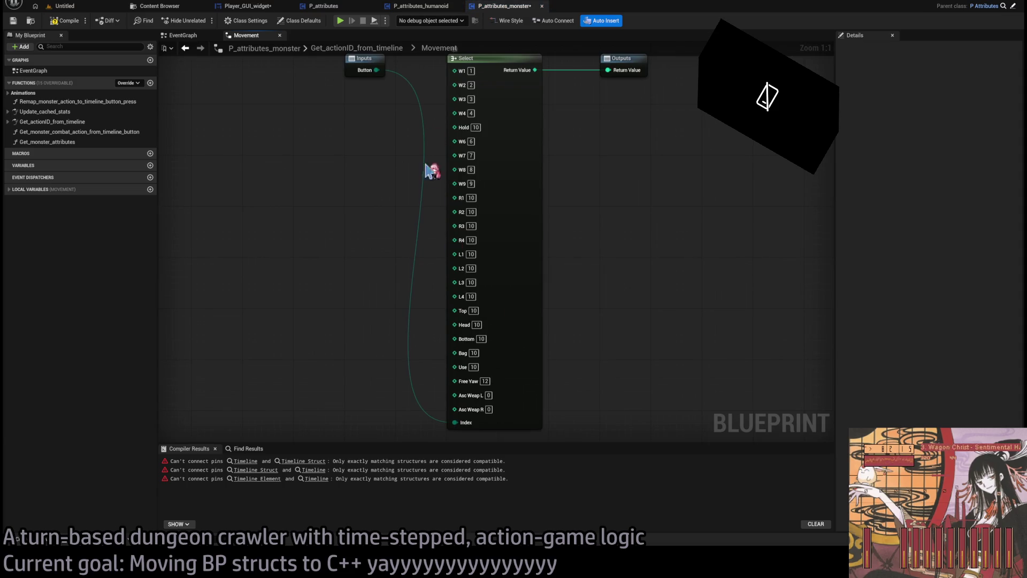
Paste the humanoid Movement graph's enum Select node into the monster's Movement graph.
click(423, 5)
double_click(445, 141)
click(507, 218)
click(505, 5)
click(509, 156)
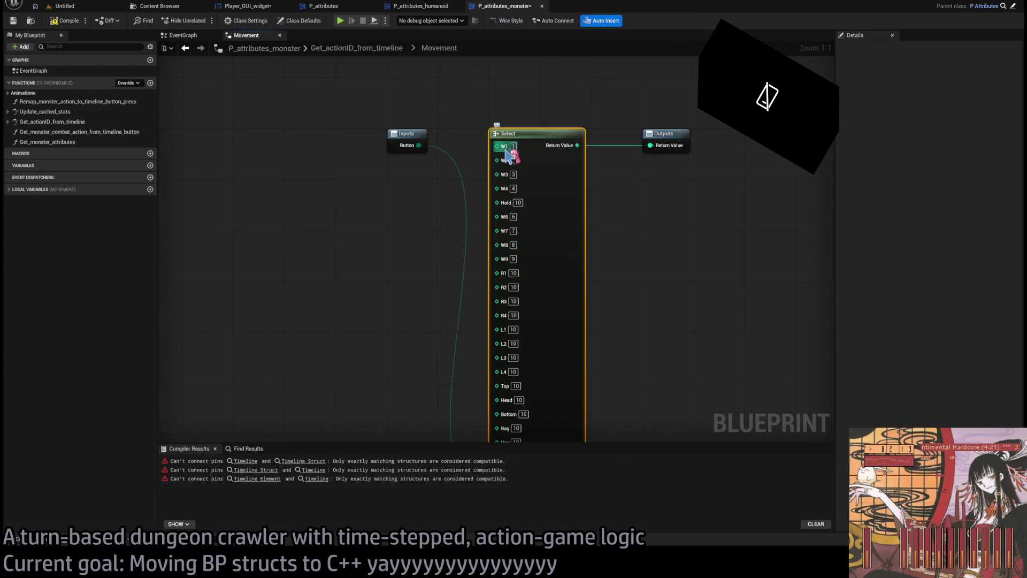
key(ctrl+v)
mouse_move(360, 269)
mouse_down()
mouse_move(696, 269)
mouse_move(805, 120)
mouse_move(798, 100)
mouse_up()
drag(690, 391, 596, 231)
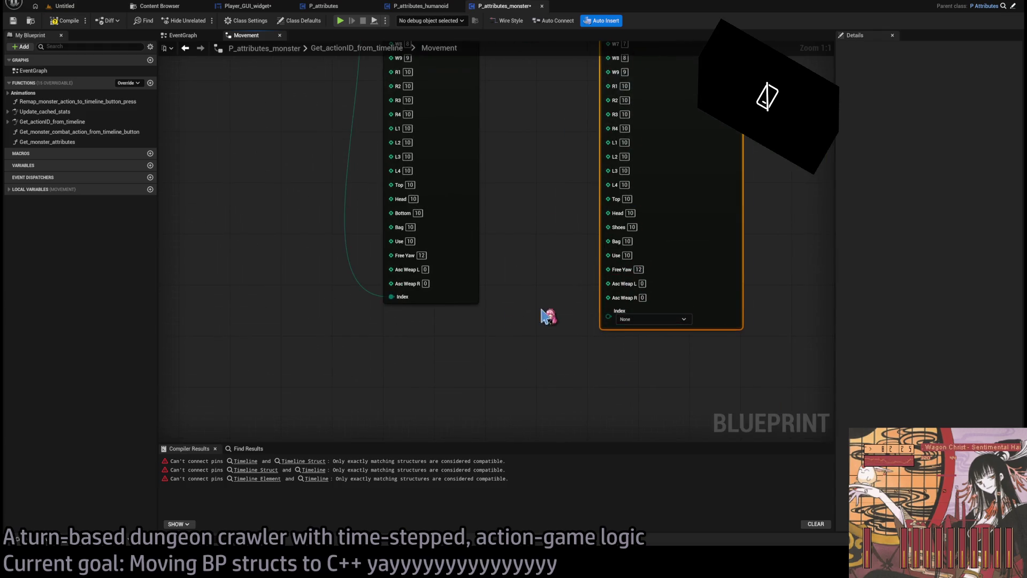
scroll(557, 321, down, 3)
Wire Button to the pasted Select's Index, delete the old Select, and remove the extra NewParam.
click(385, 127)
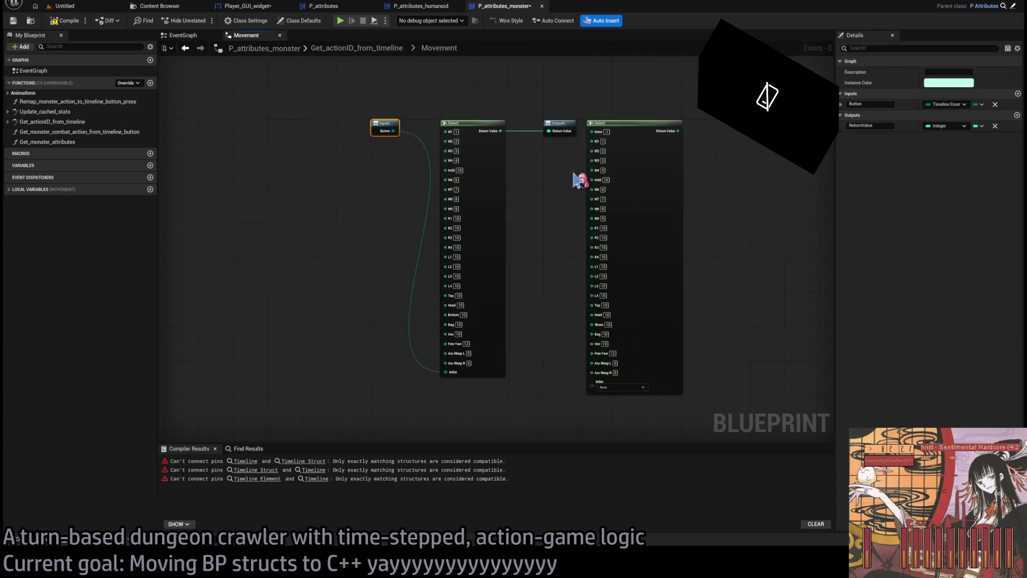
click(1017, 93)
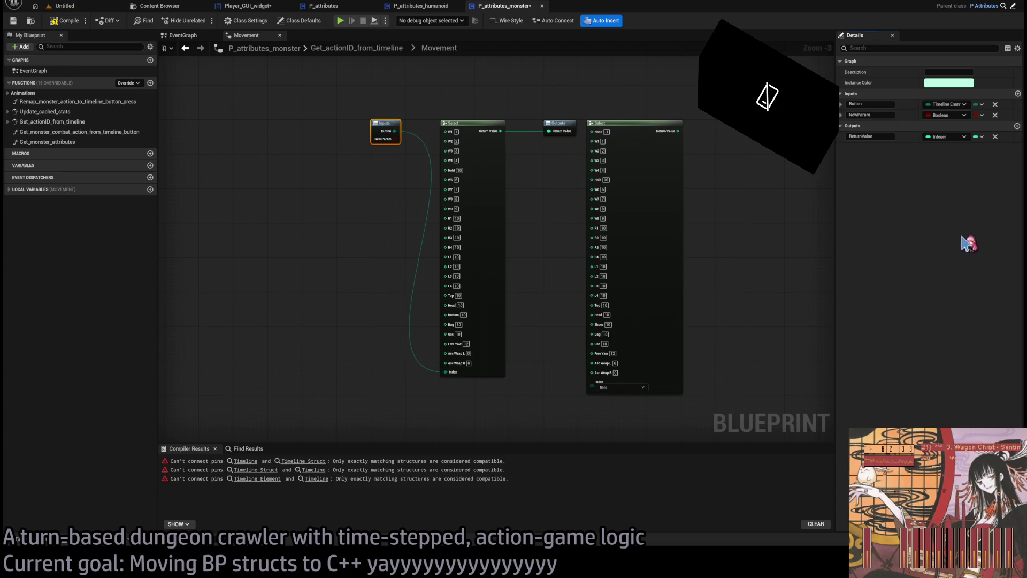
drag(395, 139, 594, 389)
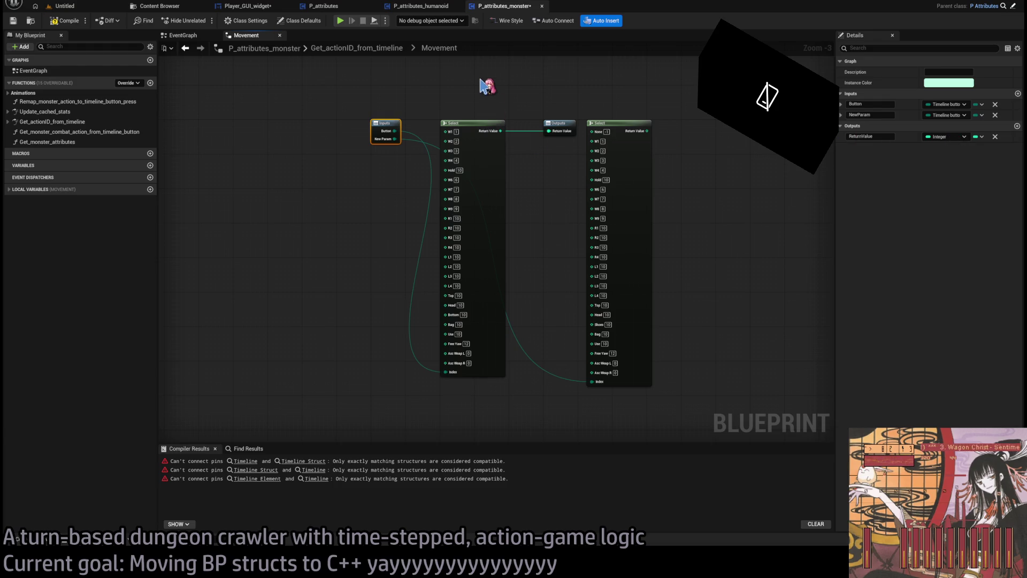
click(467, 172)
key(Delete)
drag(395, 138, 396, 134)
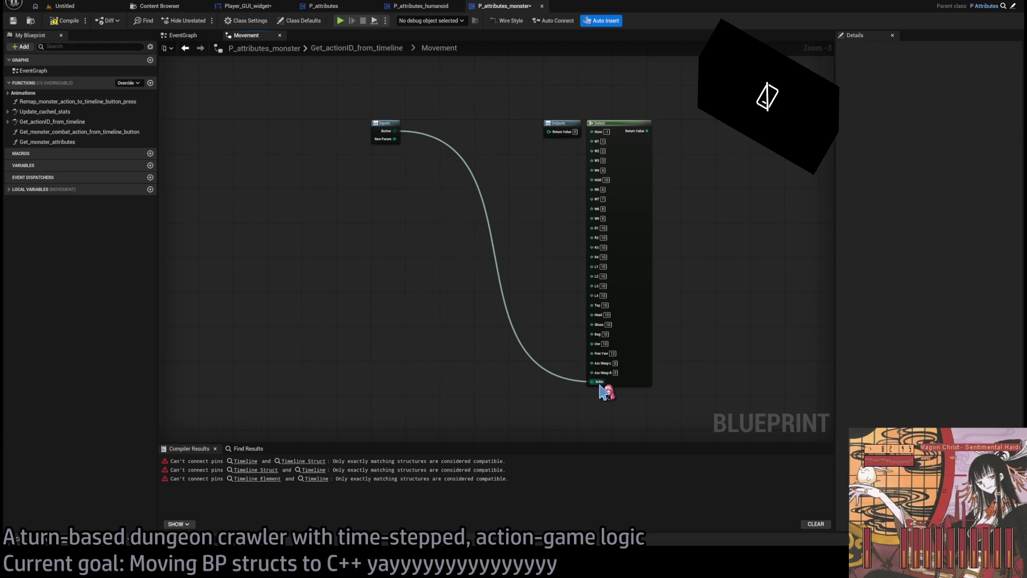
click(386, 124)
click(995, 115)
mouse_move(621, 125)
mouse_down()
mouse_move(477, 136)
mouse_move(549, 132)
mouse_up()
Delete the two reroute nodes and wire the queue item's Button into Get Monster Combat Action's Timeline Action.
click(356, 48)
scroll(530, 203, up, 1)
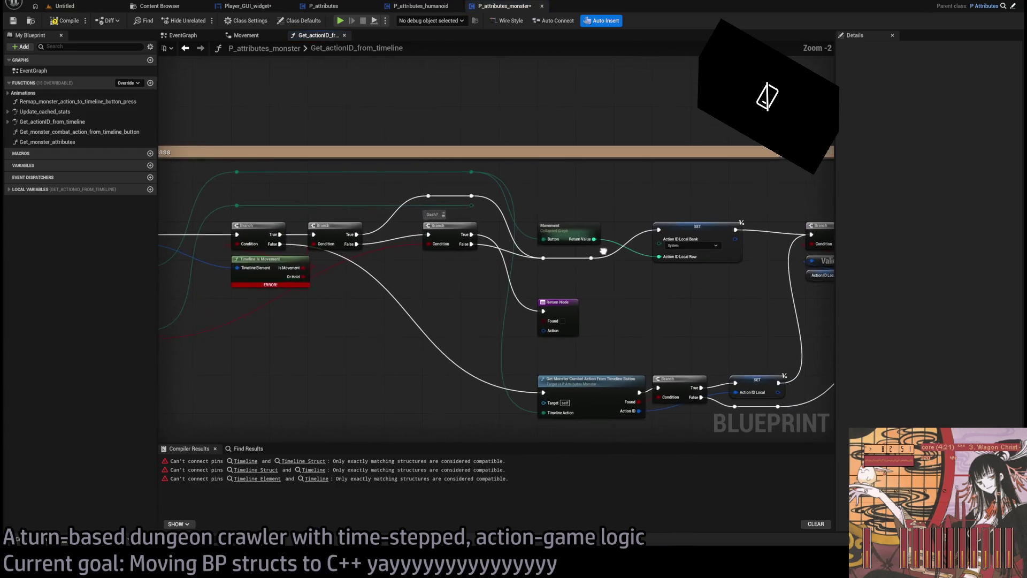
scroll(594, 202, up, 1)
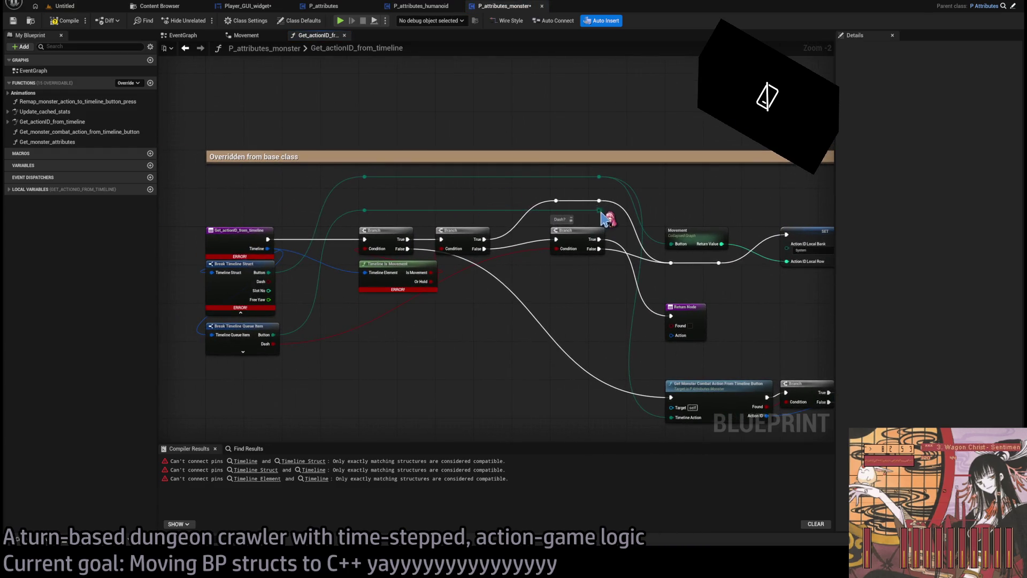
drag(715, 372, 618, 297)
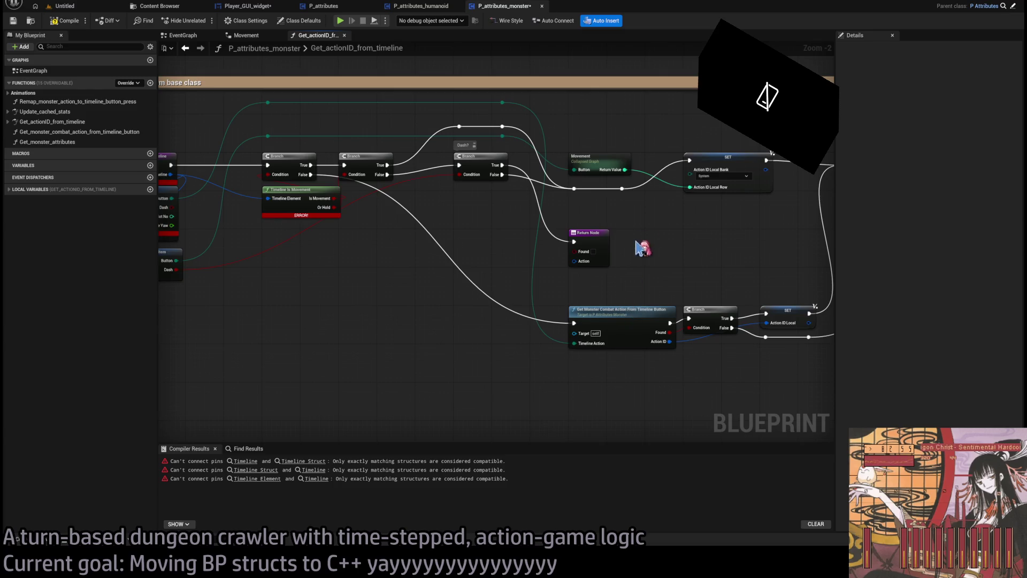
mouse_move(562, 133)
mouse_down()
mouse_move(629, 143)
mouse_move(337, 99)
mouse_move(334, 127)
mouse_up()
key(Delete)
click(691, 333)
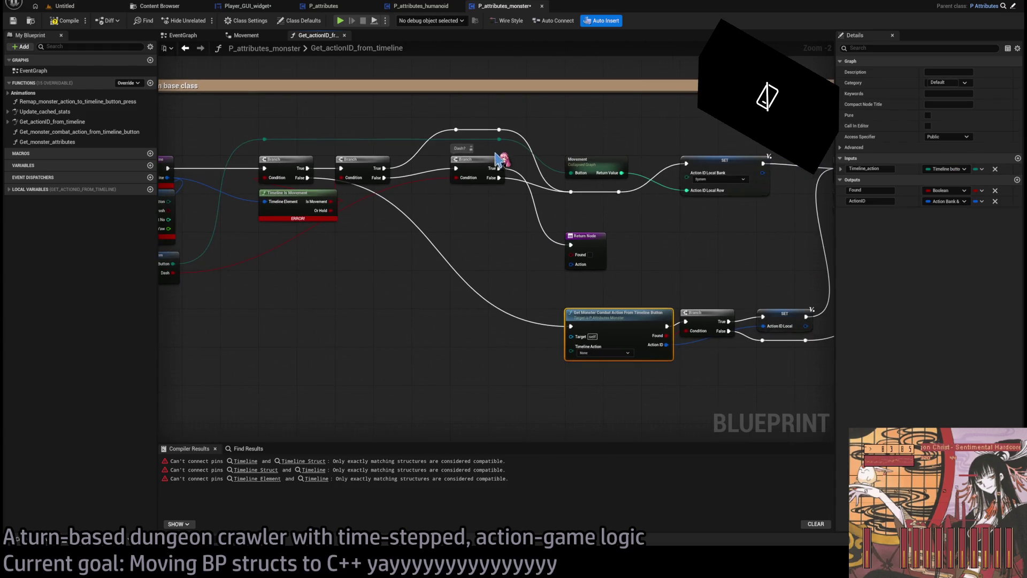
drag(569, 145, 641, 356)
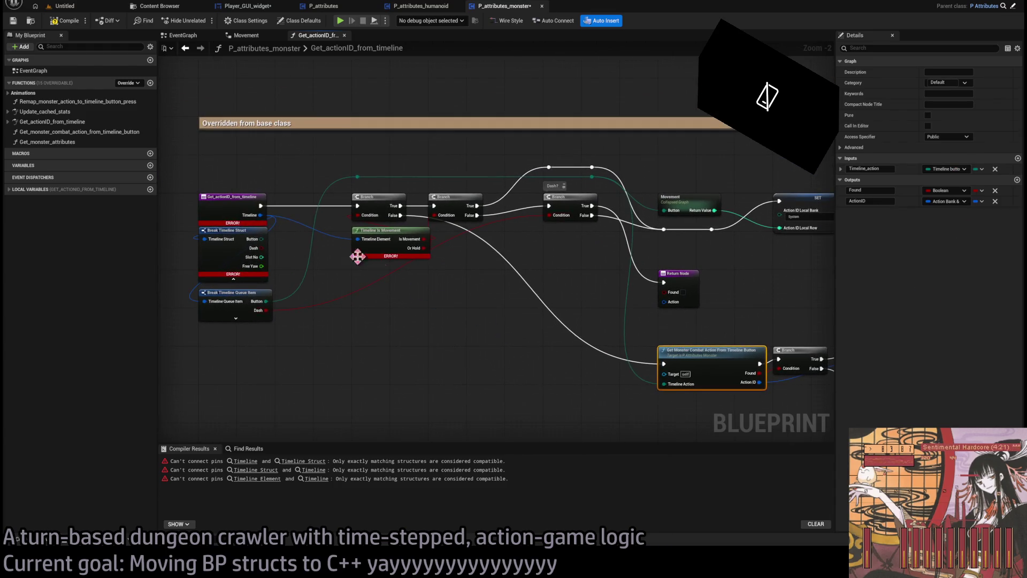
Open the TimelineIsMovement function in BP_function_library_GLD.
scroll(289, 291, up, 2)
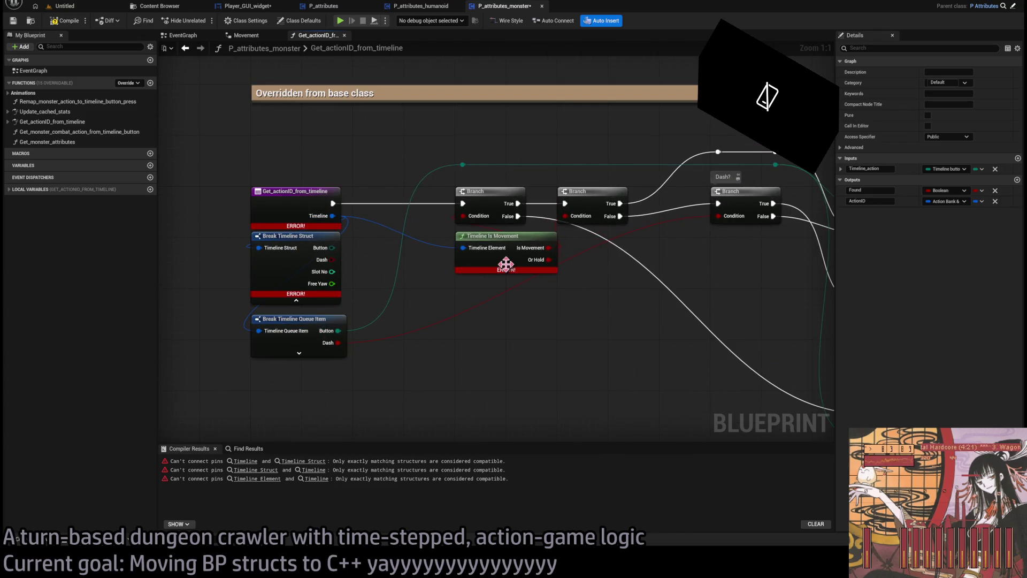
click(511, 238)
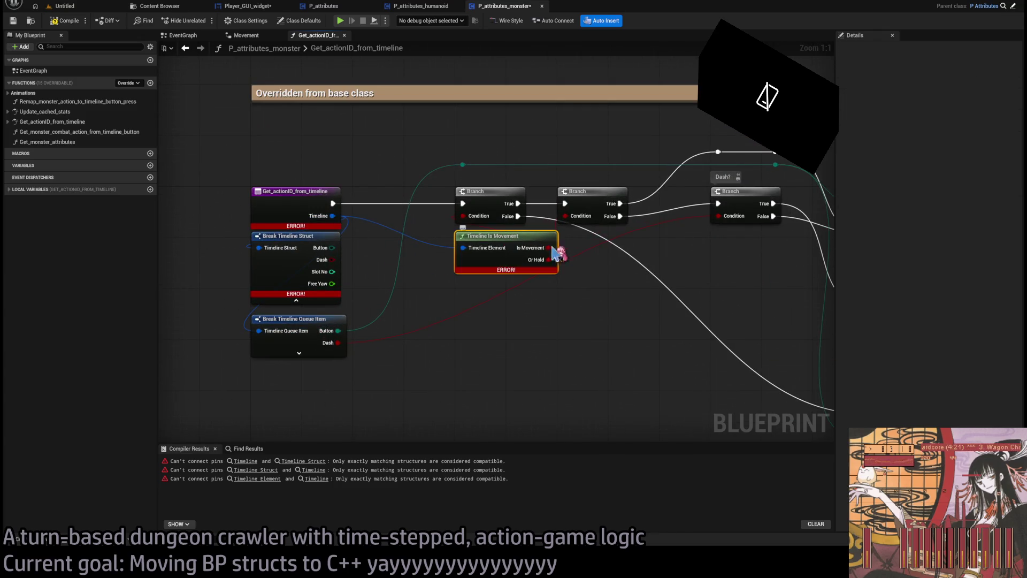
double_click(504, 235)
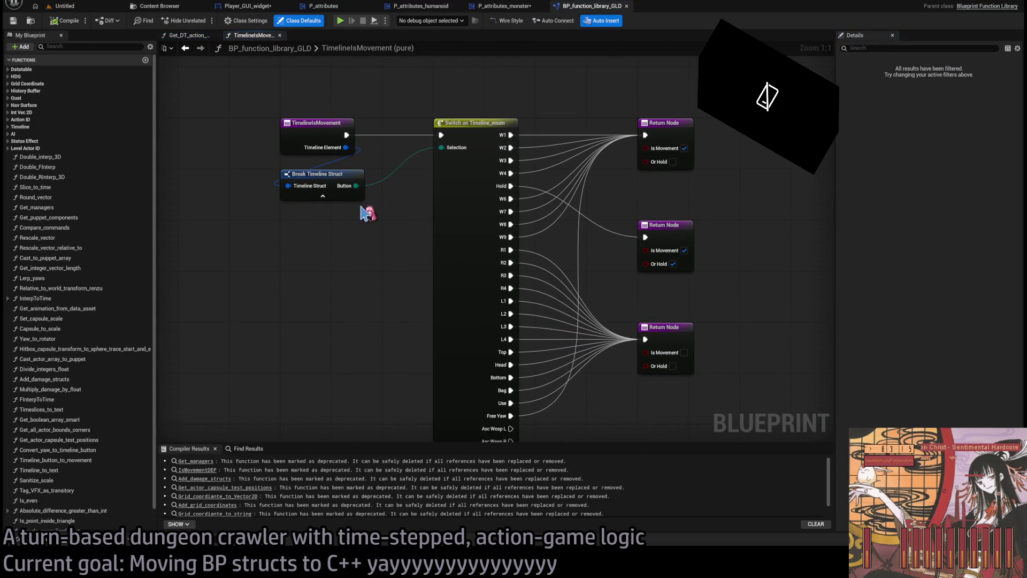
Break the Timeline Element input into a Timeline Queue Item that exposes only its Button pin.
click(347, 120)
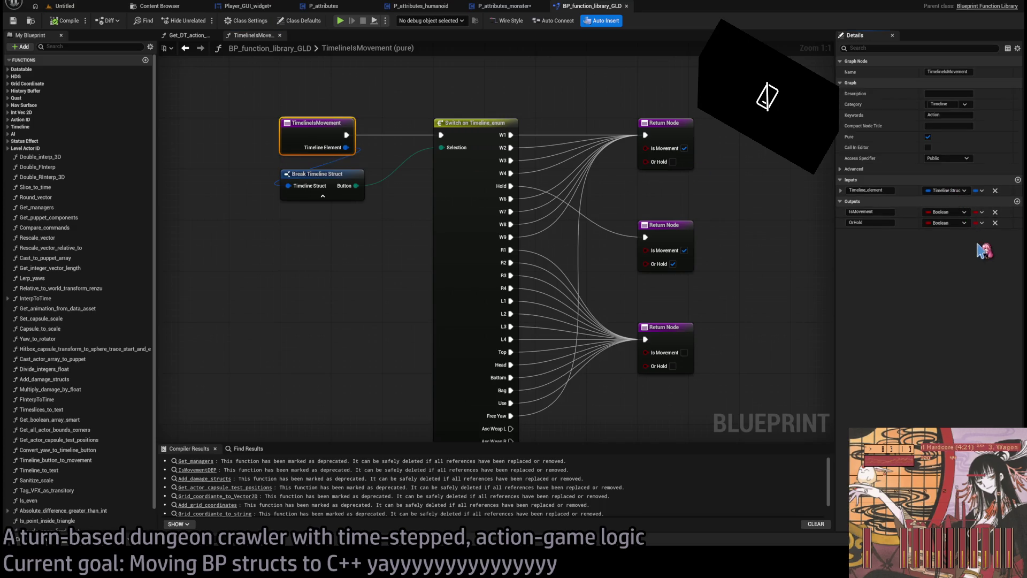
drag(347, 147, 289, 217)
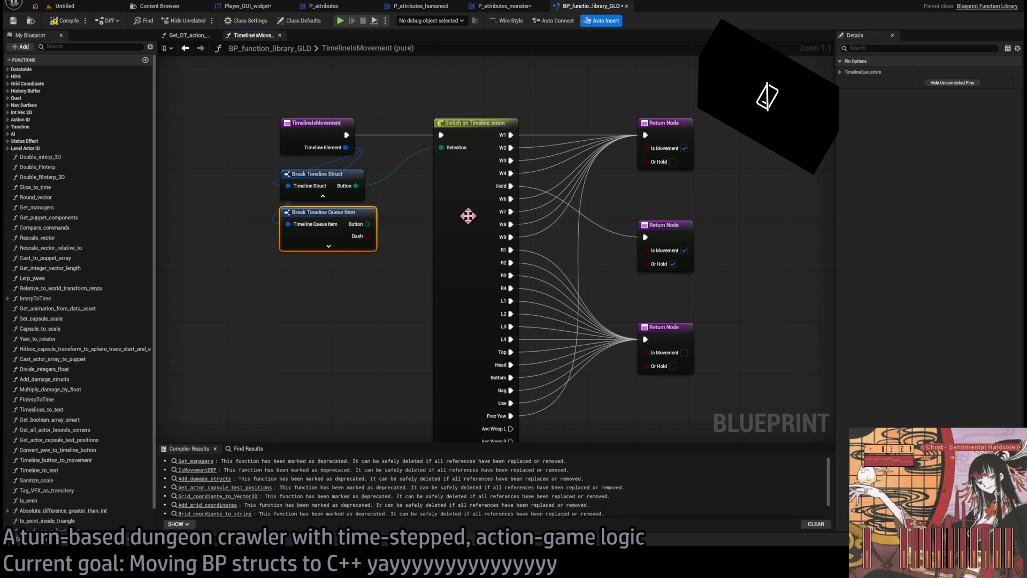
click(863, 72)
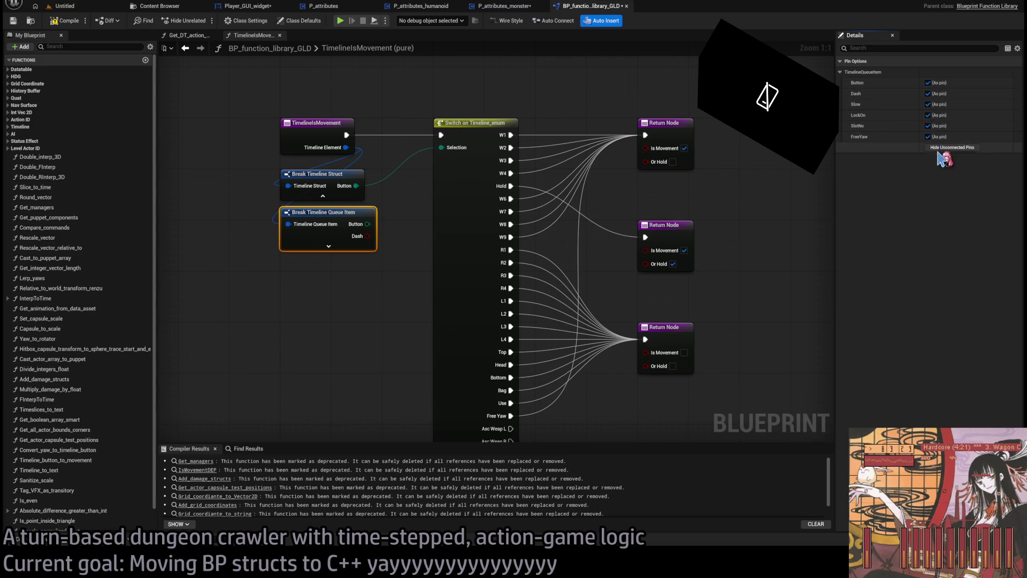
click(928, 82)
click(928, 82)
drag(366, 225, 328, 347)
Add a Switch on ETimelineButtons, wiring W2 to the top Return Node and Hold to the lowest.
click(370, 355)
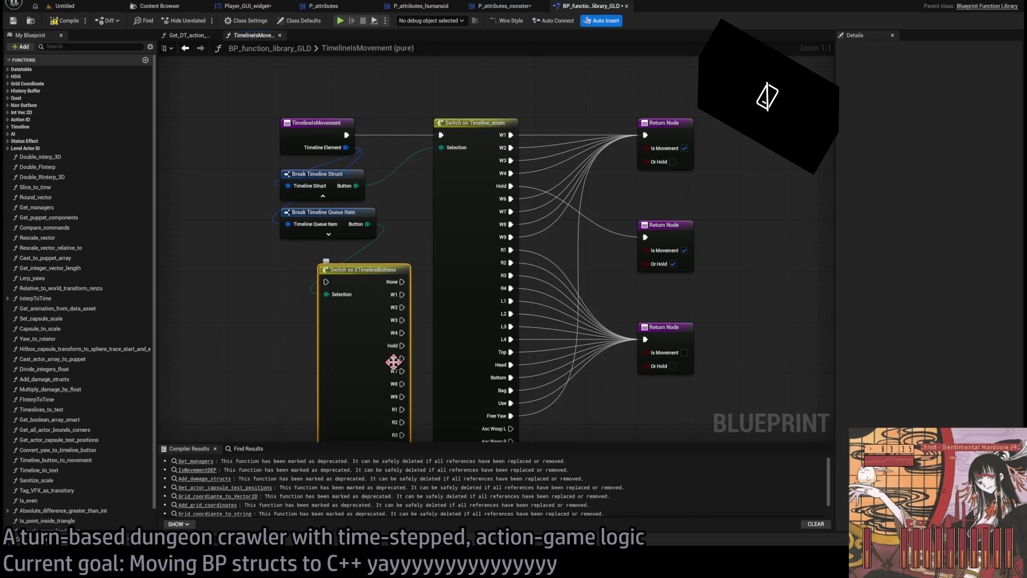
scroll(629, 224, down, 1)
mouse_move(667, 89)
mouse_down()
mouse_move(624, 167)
mouse_move(459, 225)
mouse_move(454, 304)
mouse_move(523, 312)
mouse_up()
mouse_move(550, 131)
mouse_down()
mouse_move(458, 271)
mouse_move(683, 246)
mouse_move(669, 269)
mouse_up()
mouse_move(456, 331)
mouse_down()
mouse_move(457, 404)
mouse_move(508, 409)
mouse_move(454, 415)
mouse_move(470, 428)
mouse_move(544, 374)
mouse_move(649, 113)
mouse_move(603, 253)
mouse_move(452, 298)
mouse_move(449, 273)
mouse_up()
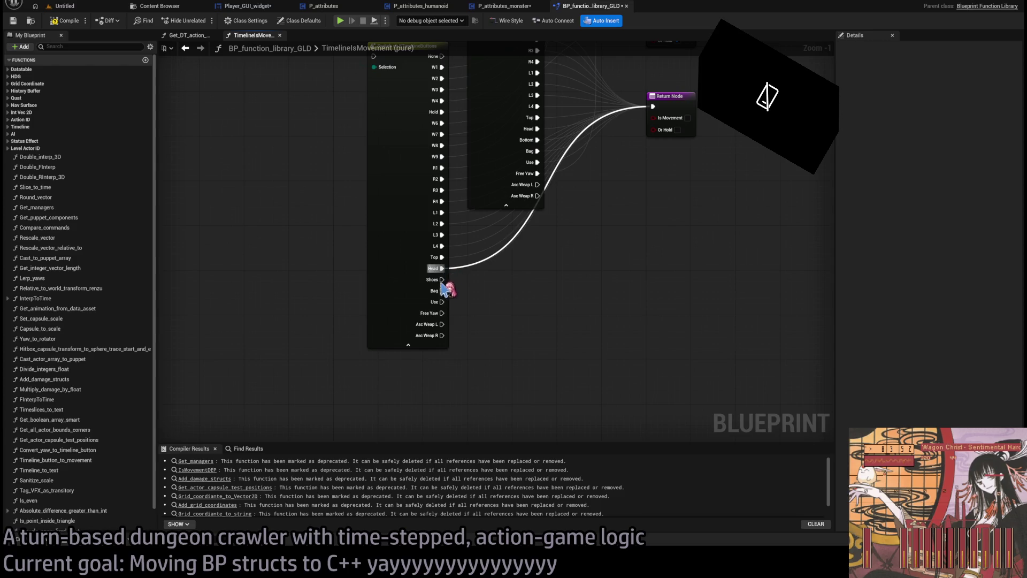
key(ctrl+z)
mouse_move(511, 174)
mouse_down()
mouse_move(550, 202)
mouse_move(620, 147)
mouse_up()
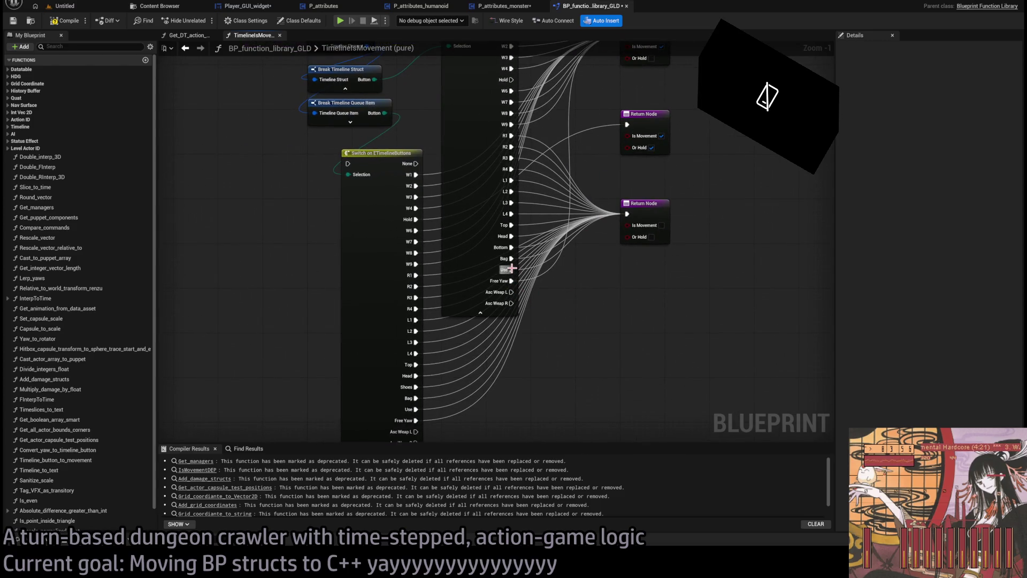
mouse_move(511, 285)
mouse_down()
mouse_move(522, 298)
mouse_move(436, 425)
mouse_move(412, 423)
mouse_up()
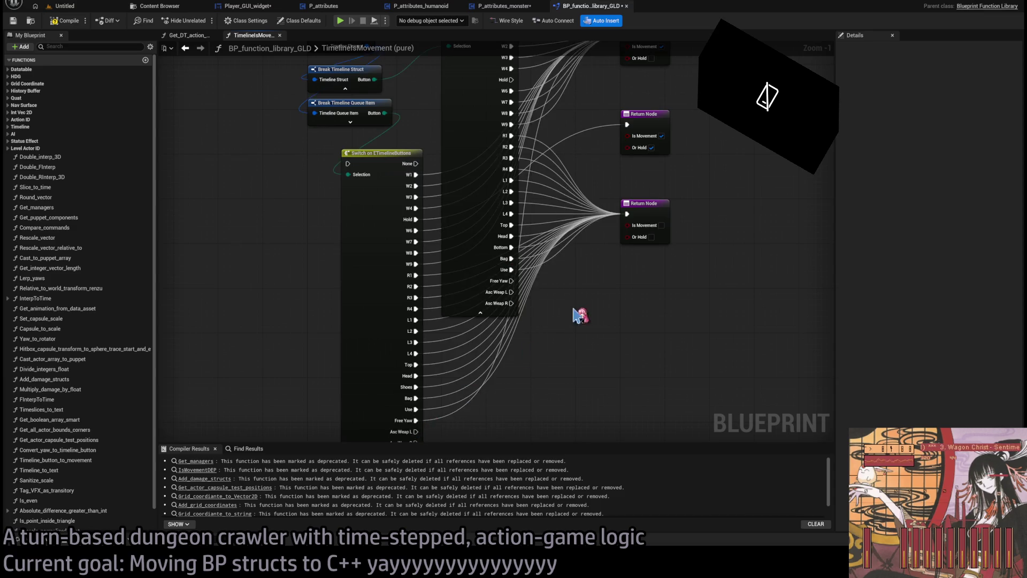
scroll(579, 316, up, 2)
mouse_move(658, 262)
mouse_down()
mouse_move(693, 321)
mouse_move(768, 349)
mouse_move(773, 307)
mouse_move(677, 320)
mouse_move(650, 299)
mouse_move(649, 276)
mouse_up()
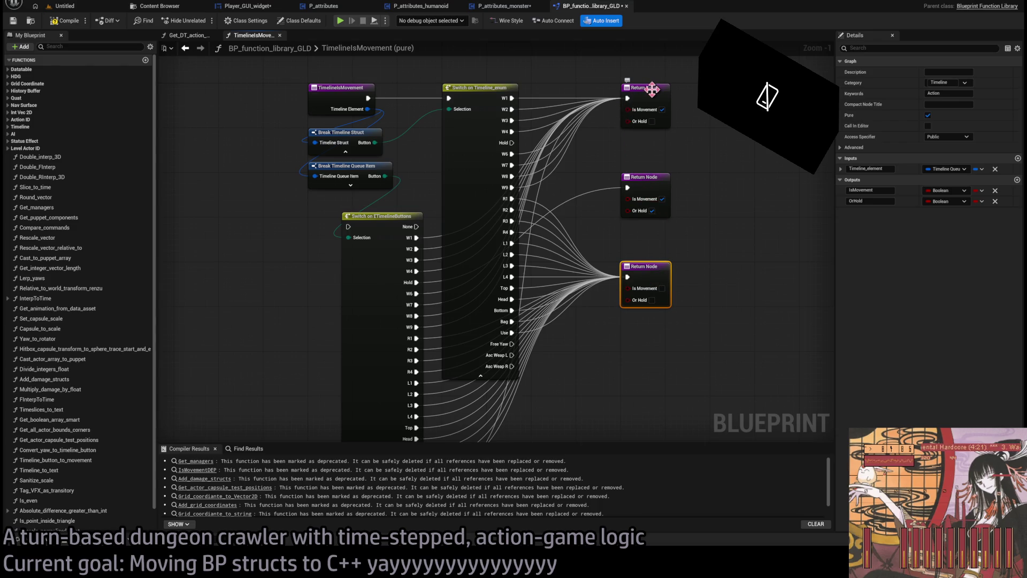
Replace the old Switch on Timeline enum, running execution into the new switch and Asc Weap L/R to the third return.
mouse_move(490, 90)
mouse_down()
mouse_move(348, 123)
mouse_move(222, 107)
mouse_move(205, 71)
mouse_move(199, 77)
mouse_up()
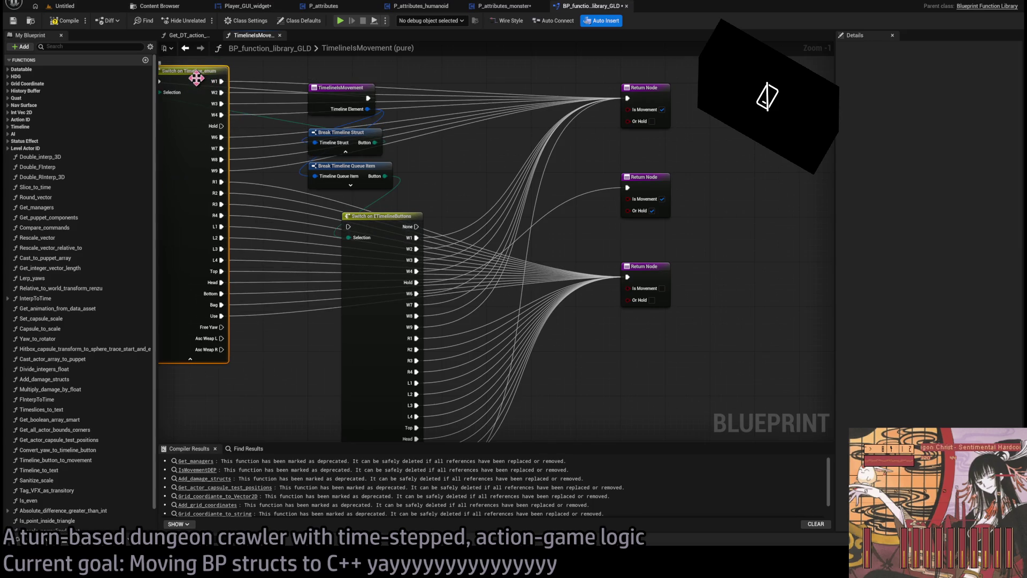
key(Delete)
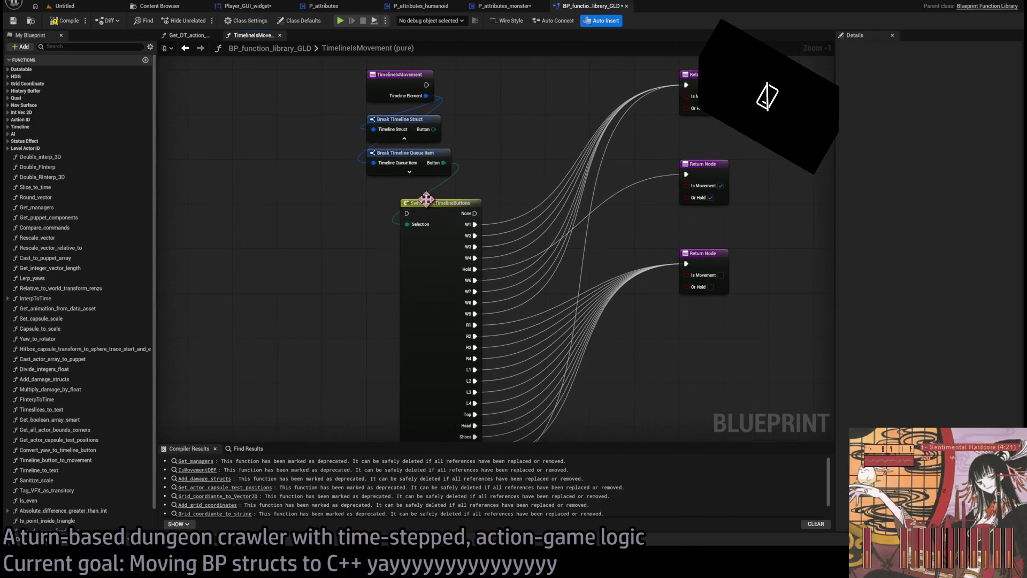
mouse_move(332, 270)
mouse_down()
mouse_move(393, 219)
mouse_move(422, 153)
mouse_up()
drag(307, 155, 388, 155)
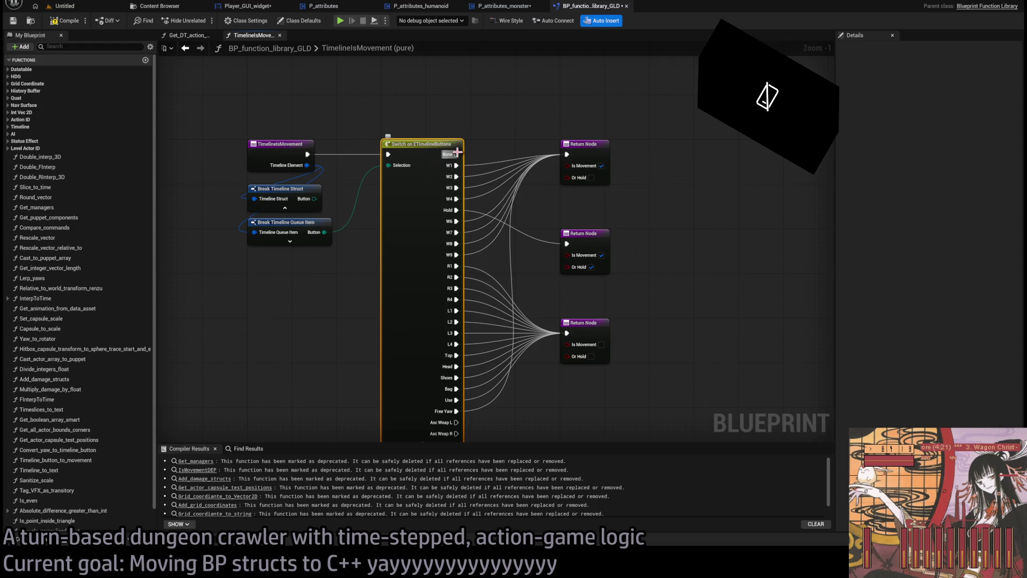
drag(456, 154, 469, 171)
mouse_move(511, 138)
mouse_down()
mouse_move(463, 134)
mouse_move(557, 367)
mouse_move(567, 334)
mouse_up()
mouse_move(403, 346)
mouse_down()
mouse_move(522, 262)
mouse_move(515, 256)
mouse_up()
mouse_move(515, 257)
mouse_down()
mouse_move(477, 321)
mouse_move(403, 356)
mouse_up()
drag(582, 305, 595, 336)
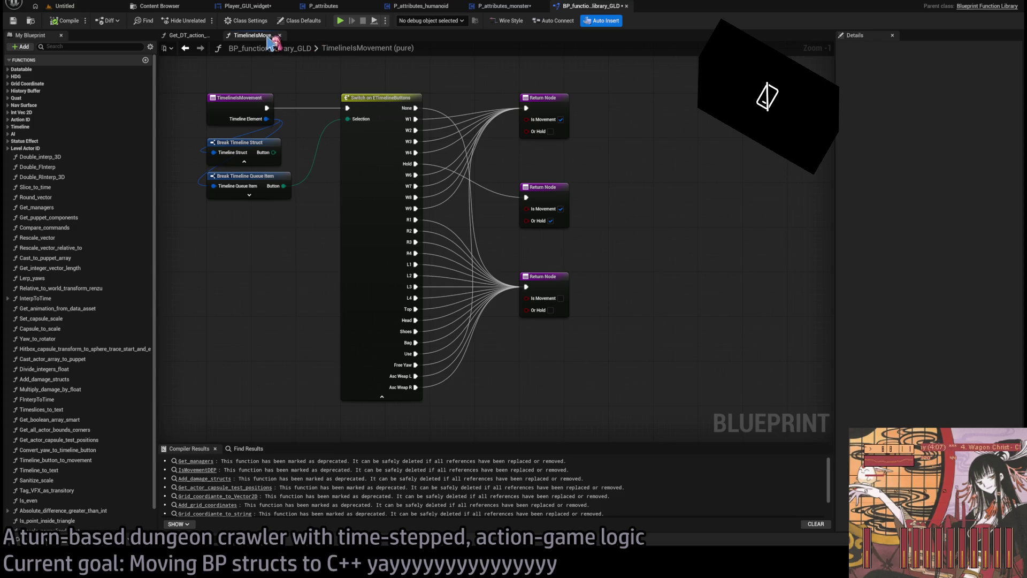
Delete the obsolete Break Timeline Struct, move Break Timeline Queue Item into its place, and close the library.
click(266, 157)
key(Delete)
drag(237, 181, 241, 155)
scroll(282, 229, down, 3)
mouse_move(568, 100)
mouse_down()
mouse_move(236, 360)
mouse_move(546, 242)
mouse_up()
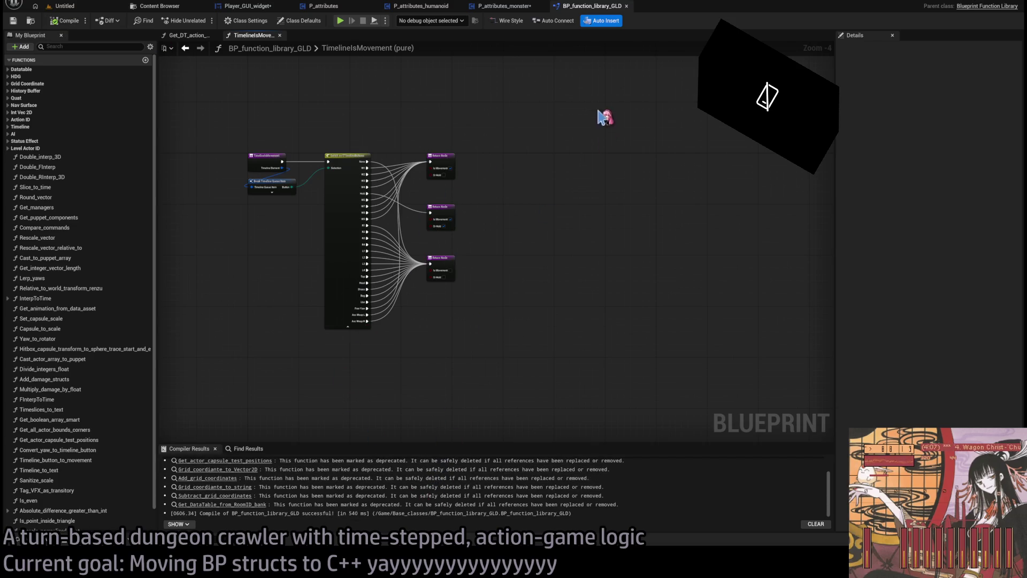
middle_click(584, 7)
Recompile, then delete Break Timeline Struct and move Break Timeline Queue Item into its place.
click(366, 204)
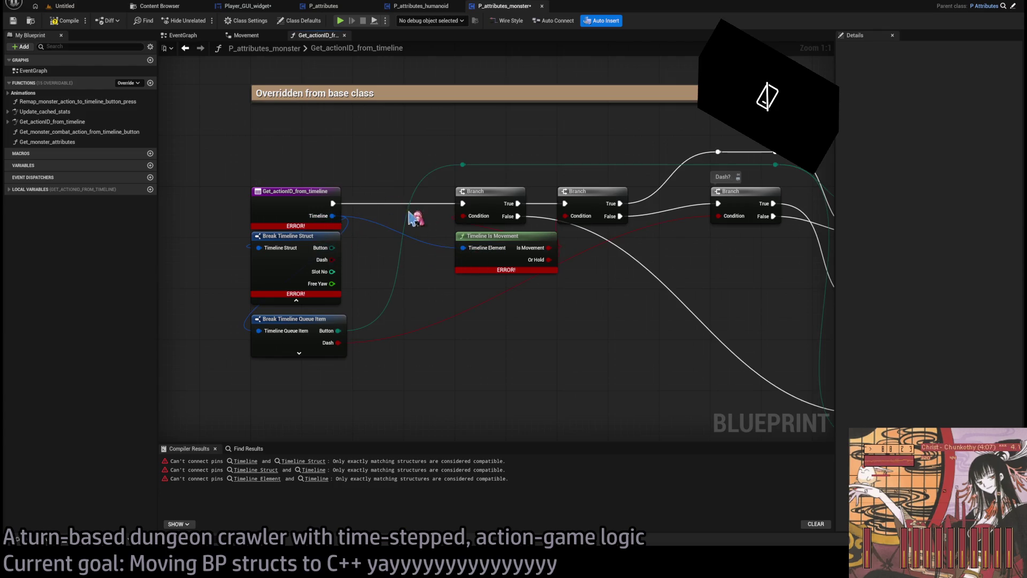
key(F7)
scroll(459, 298, down, 2)
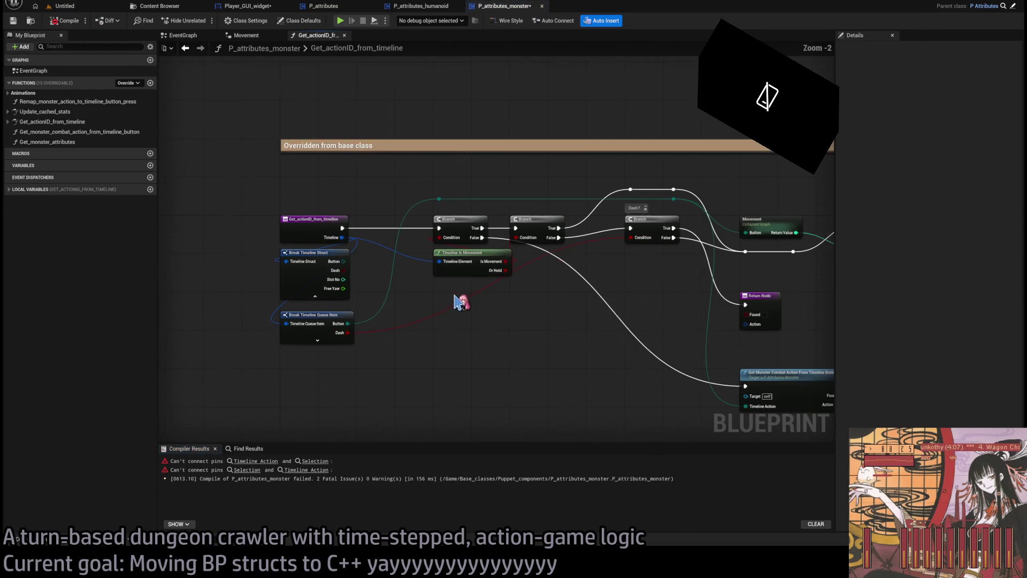
click(192, 247)
key(Delete)
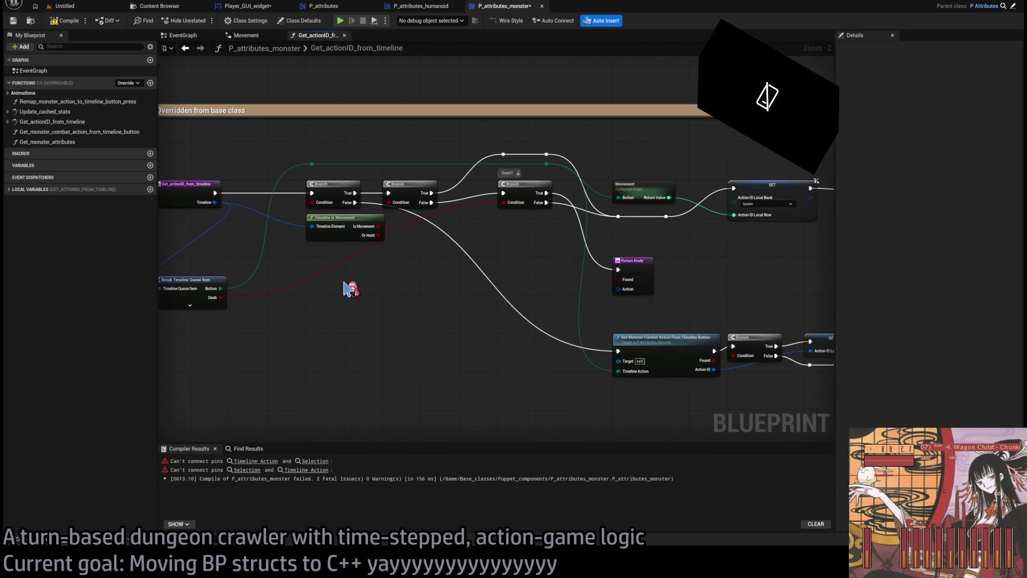
mouse_move(268, 280)
mouse_down()
mouse_move(432, 263)
mouse_move(330, 256)
mouse_move(265, 229)
mouse_up()
click(282, 253)
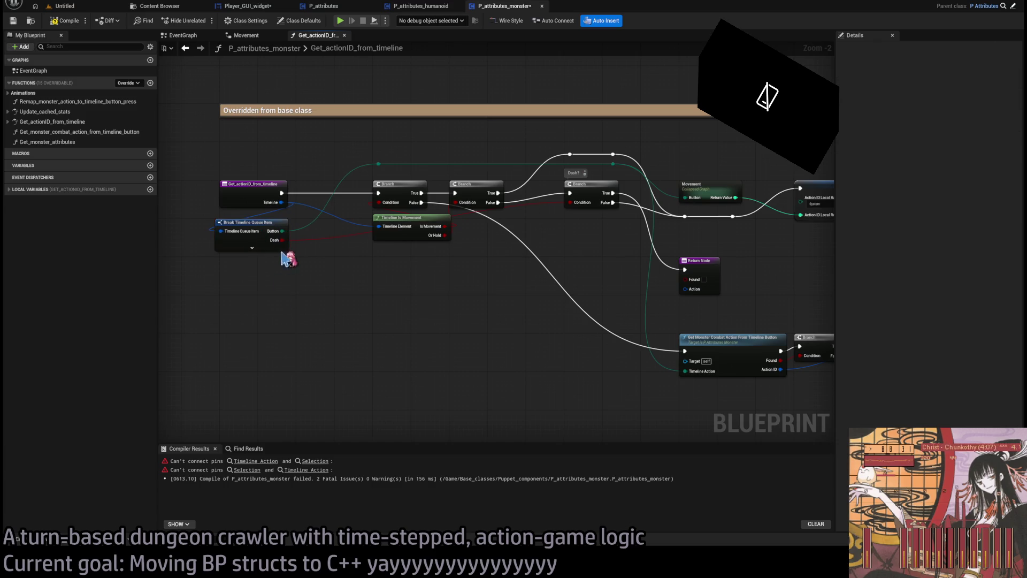
click(253, 223)
click(279, 275)
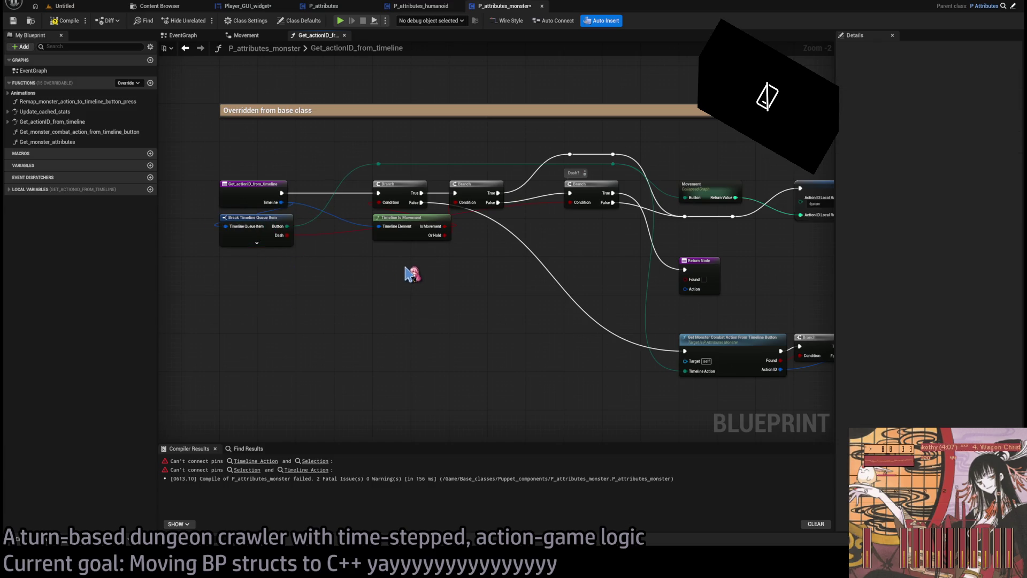
Restore the accidentally deleted 'Overridden from base class' comment.
scroll(411, 271, up, 2)
scroll(383, 247, down, 5)
mouse_move(717, 367)
mouse_down()
mouse_move(534, 293)
mouse_move(371, 199)
mouse_up()
scroll(381, 204, up, 3)
scroll(382, 206, up, 2)
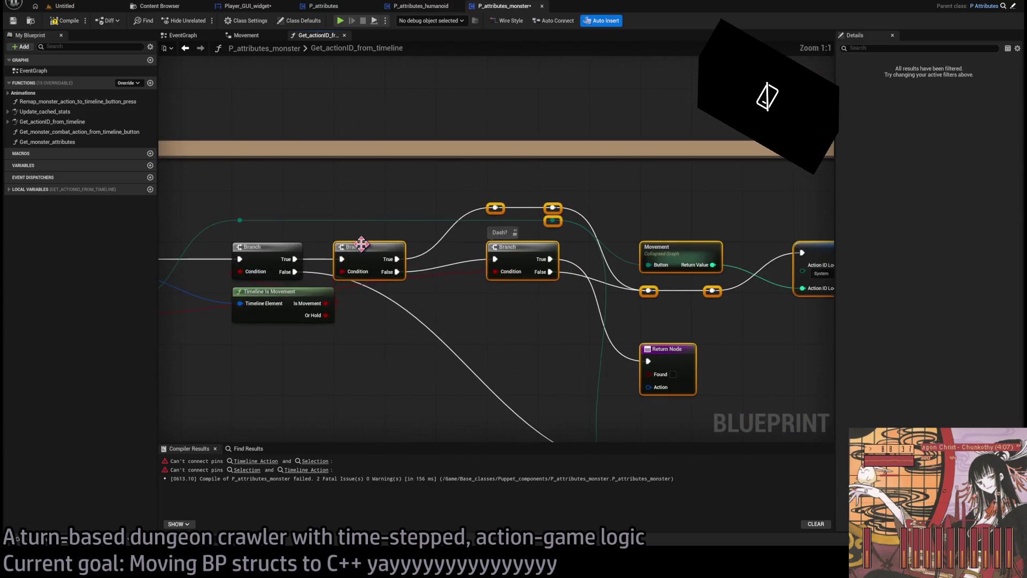
click(450, 202)
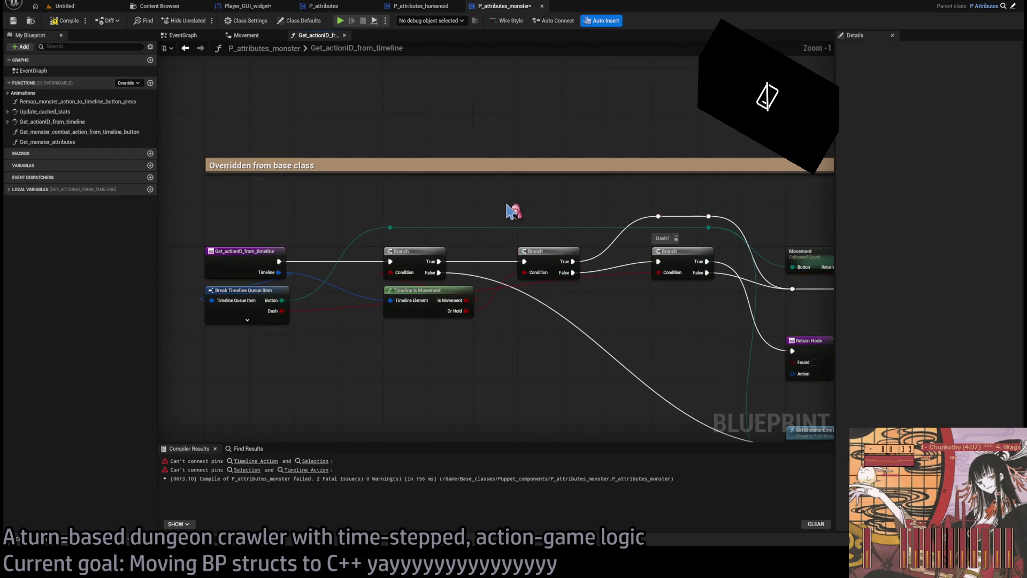
scroll(396, 193, down, 2)
drag(232, 134, 348, 156)
key(Delete)
scroll(545, 204, down, 1)
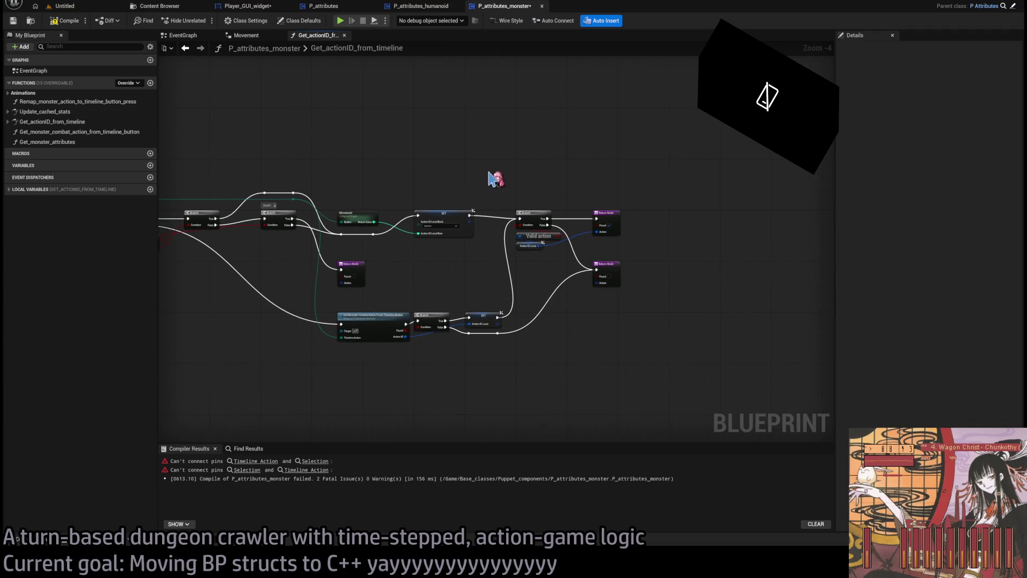
scroll(718, 172, up, 2)
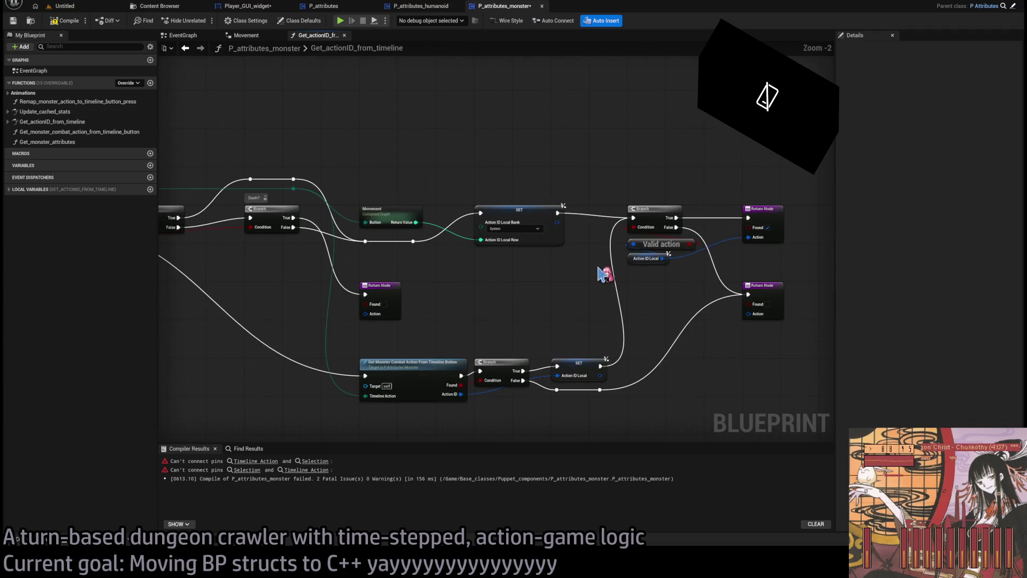
key(ctrl+z)
scroll(551, 178, down, 2)
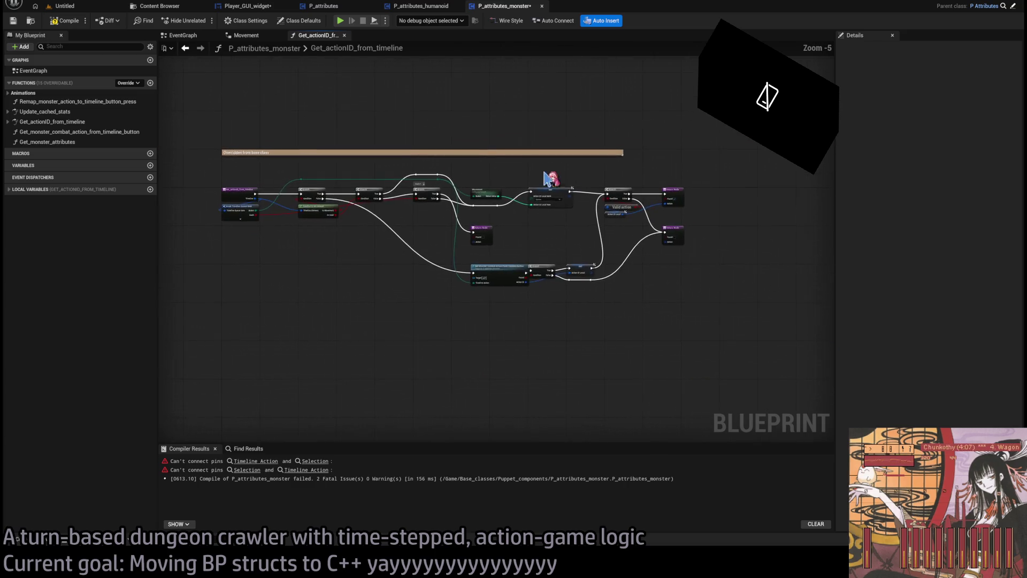
scroll(624, 230, up, 3)
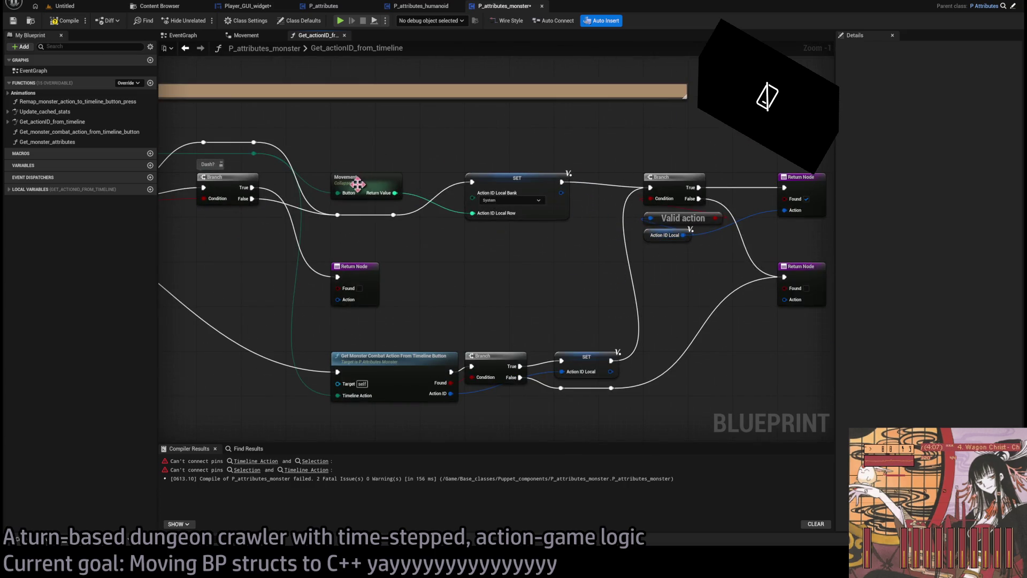
Review the Get Monster Combat Action, return and SET nodes, then recompile to check remaining errors.
drag(358, 184, 370, 214)
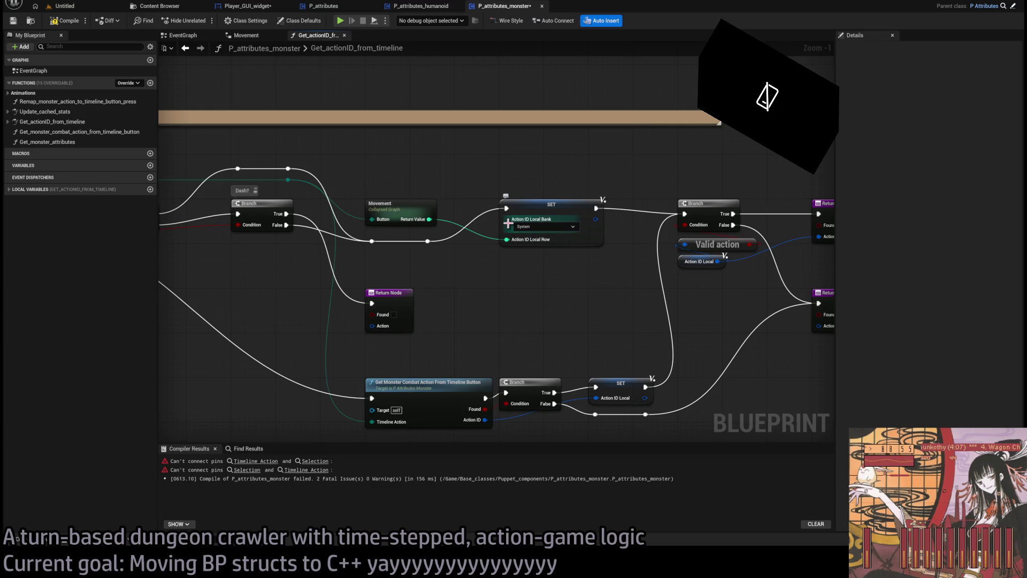
drag(508, 223, 358, 319)
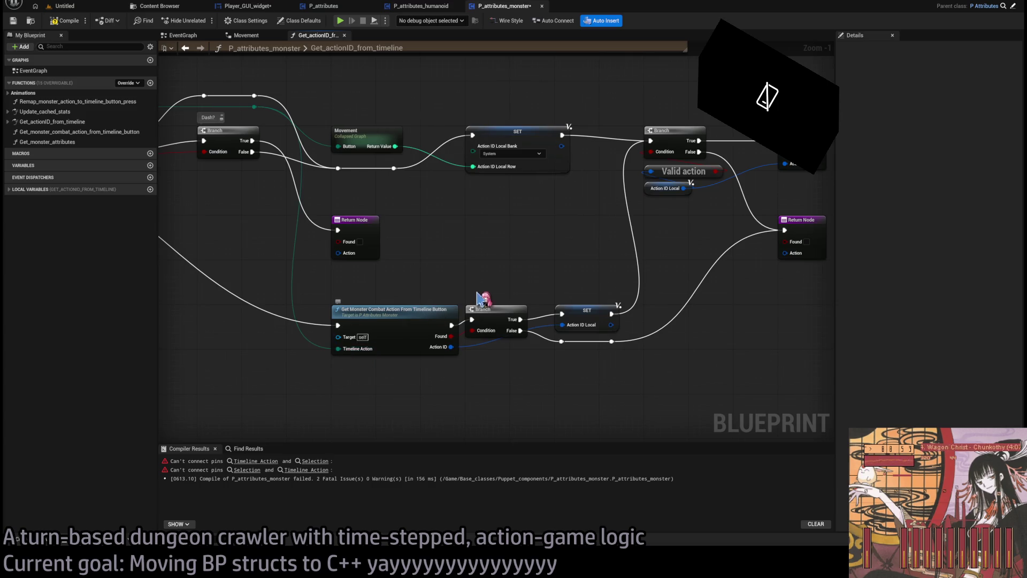
drag(484, 299, 495, 271)
click(65, 20)
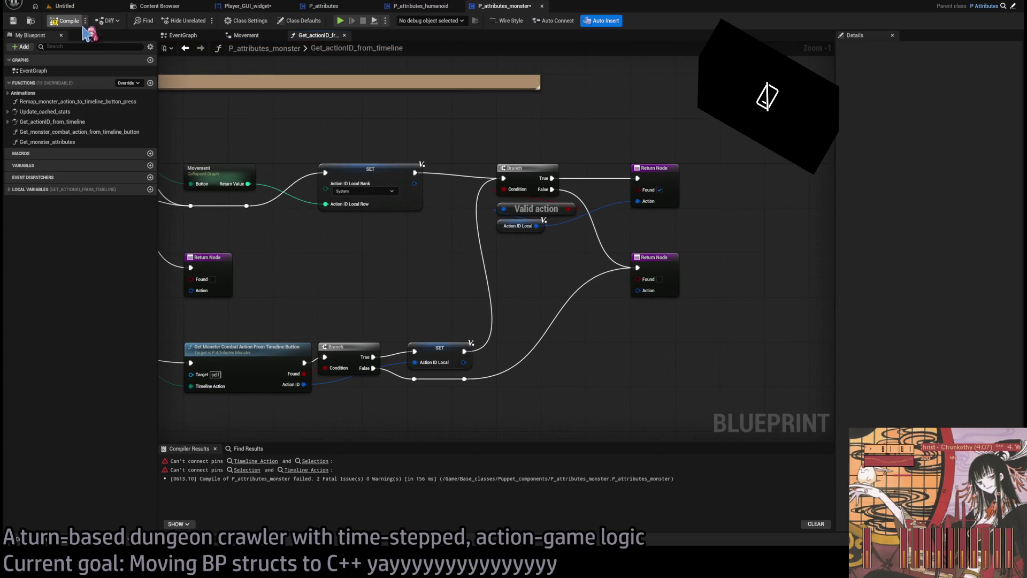
Jump to the first error's graph and check the function entry's input type.
click(253, 461)
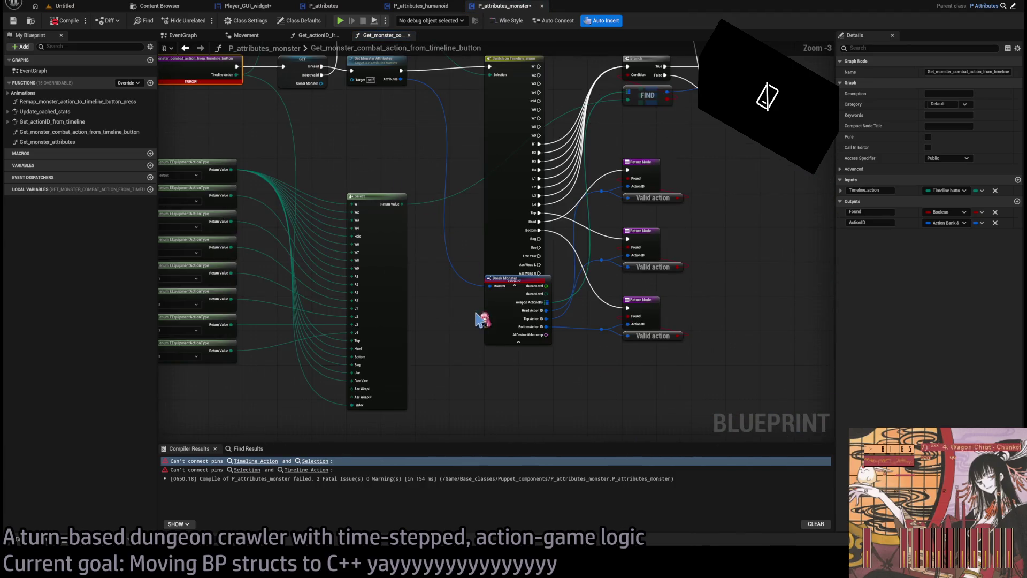
drag(503, 321, 503, 390)
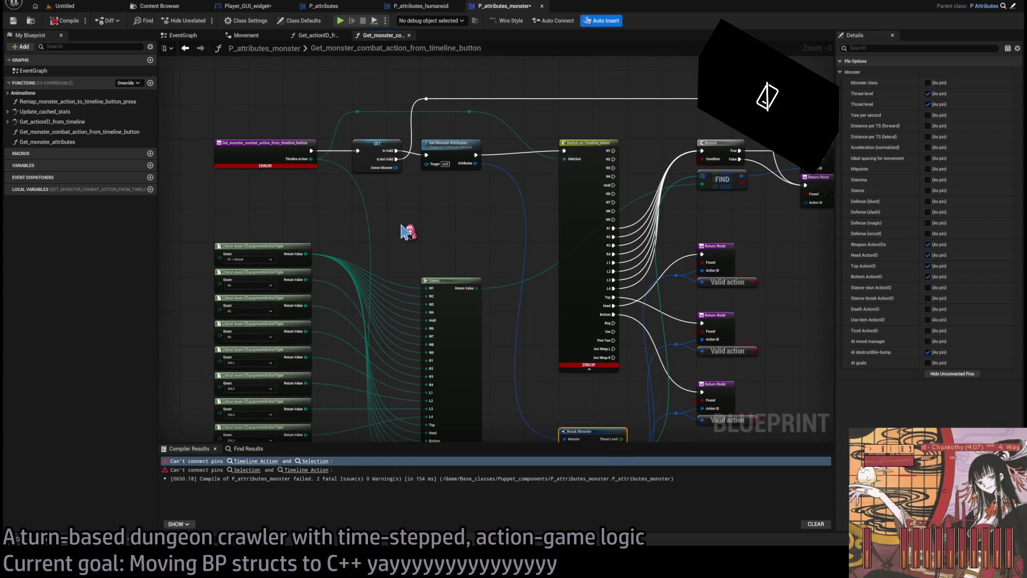
click(284, 160)
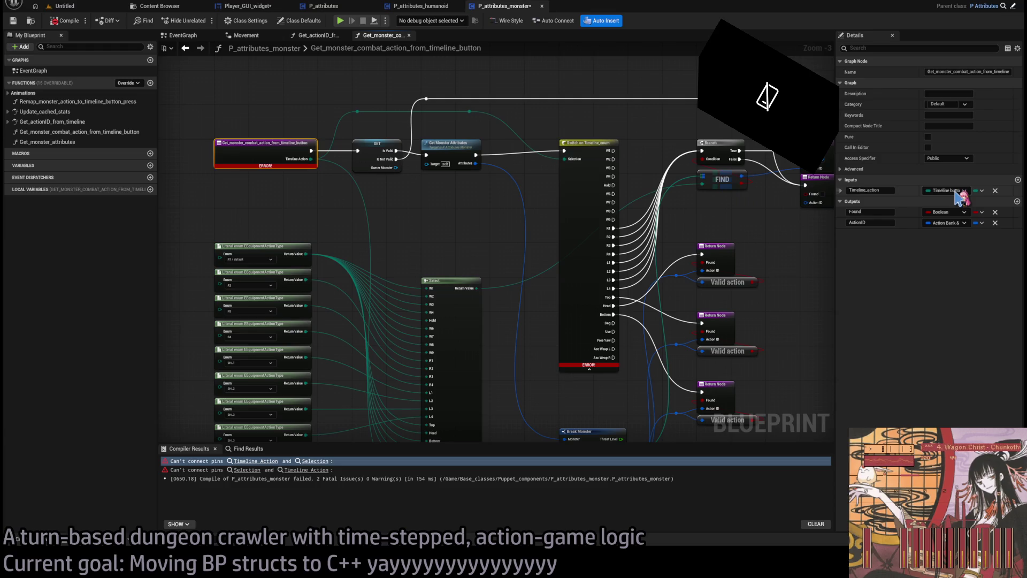
click(467, 257)
mouse_move(468, 257)
mouse_down()
mouse_move(525, 143)
mouse_move(486, 168)
mouse_move(501, 155)
mouse_move(474, 202)
mouse_up()
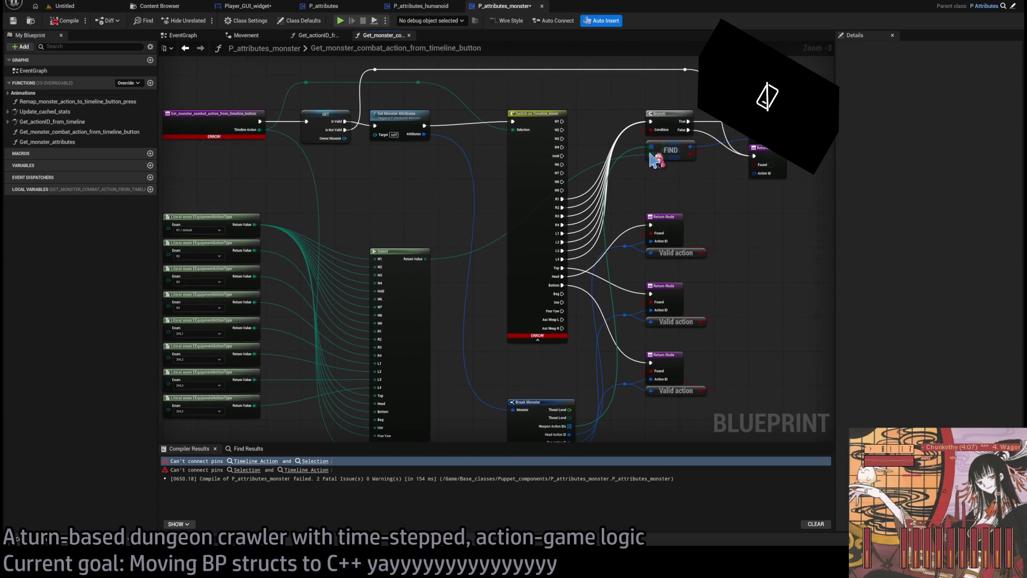
drag(649, 186, 619, 84)
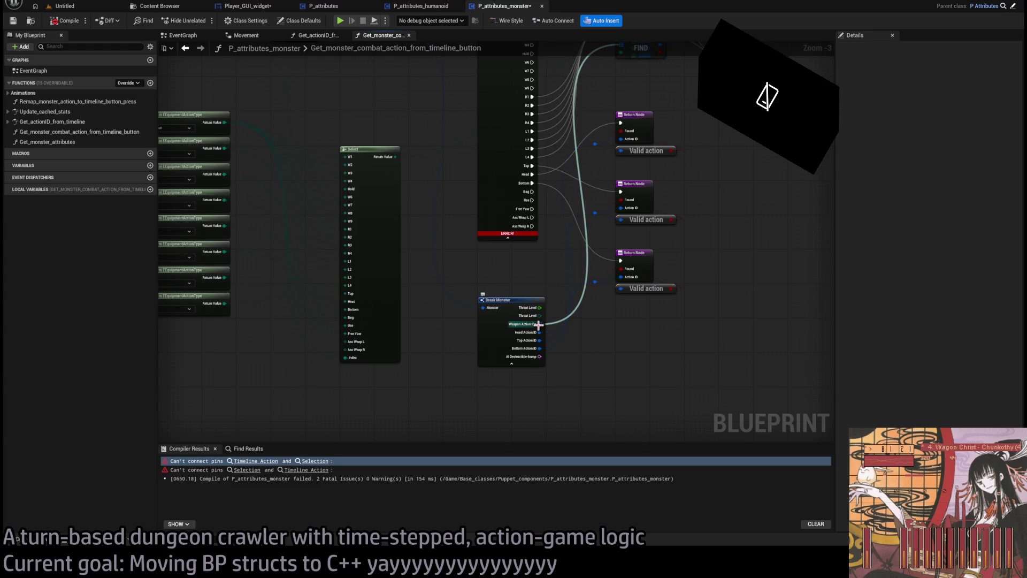
Feed Timeline Action into a new Select node below the large Select.
double_click(538, 325)
mouse_move(557, 224)
mouse_down()
mouse_move(335, 241)
mouse_move(327, 203)
mouse_move(441, 269)
mouse_move(389, 211)
mouse_move(488, 384)
mouse_move(345, 392)
mouse_up()
mouse_move(332, 205)
mouse_down()
mouse_move(392, 396)
mouse_move(464, 247)
mouse_move(379, 431)
mouse_up()
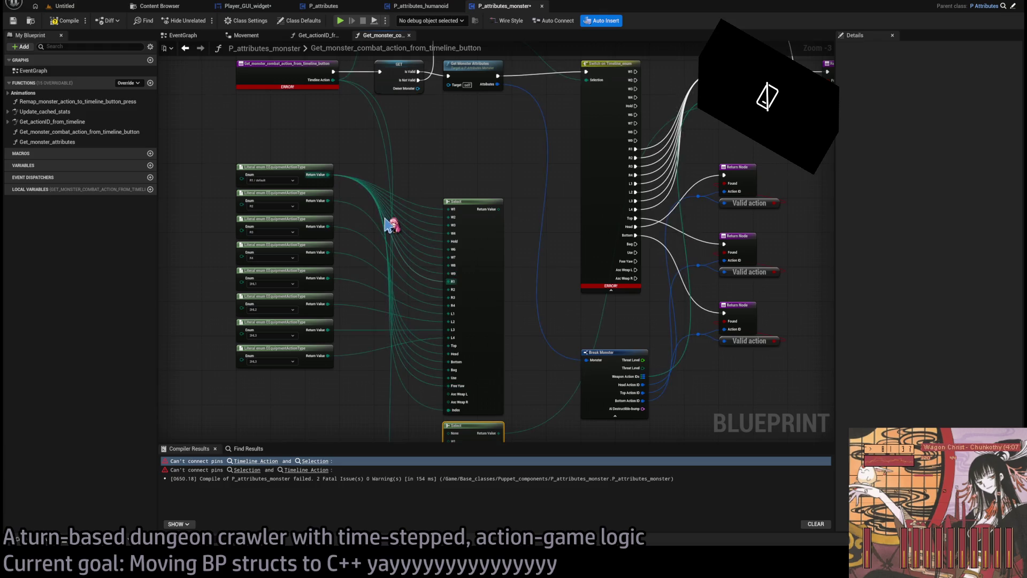
Rewire the R1, R2 and 2HL1 enum literals onto the lower Select node.
mouse_move(329, 175)
mouse_down()
mouse_move(367, 408)
mouse_move(454, 362)
mouse_move(458, 435)
mouse_move(449, 396)
mouse_move(399, 408)
mouse_move(424, 305)
mouse_move(470, 321)
mouse_move(468, 300)
mouse_move(367, 337)
mouse_move(307, 300)
mouse_move(347, 297)
mouse_up()
scroll(398, 408, up, 3)
drag(466, 321, 458, 321)
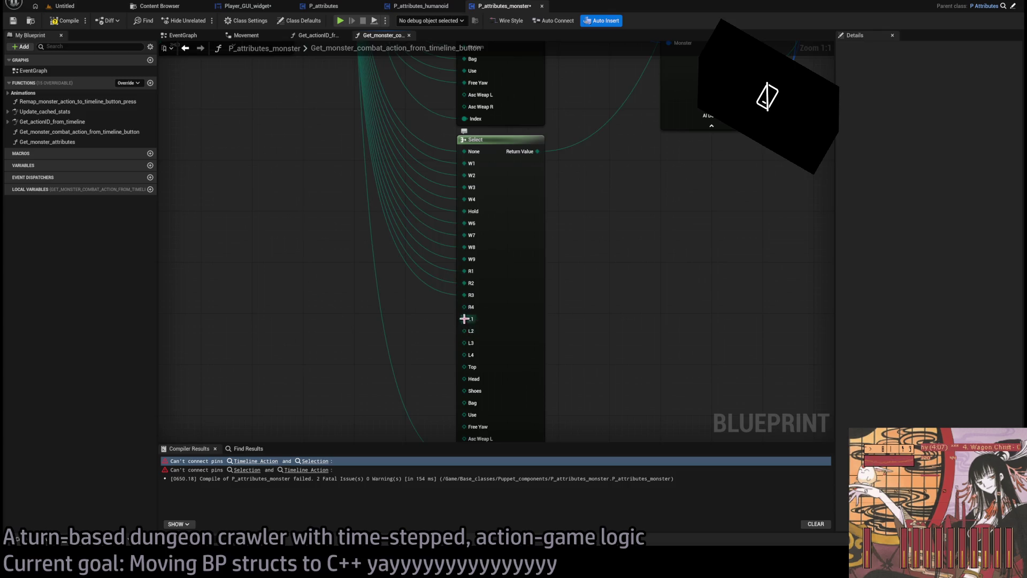
scroll(470, 288, down, 3)
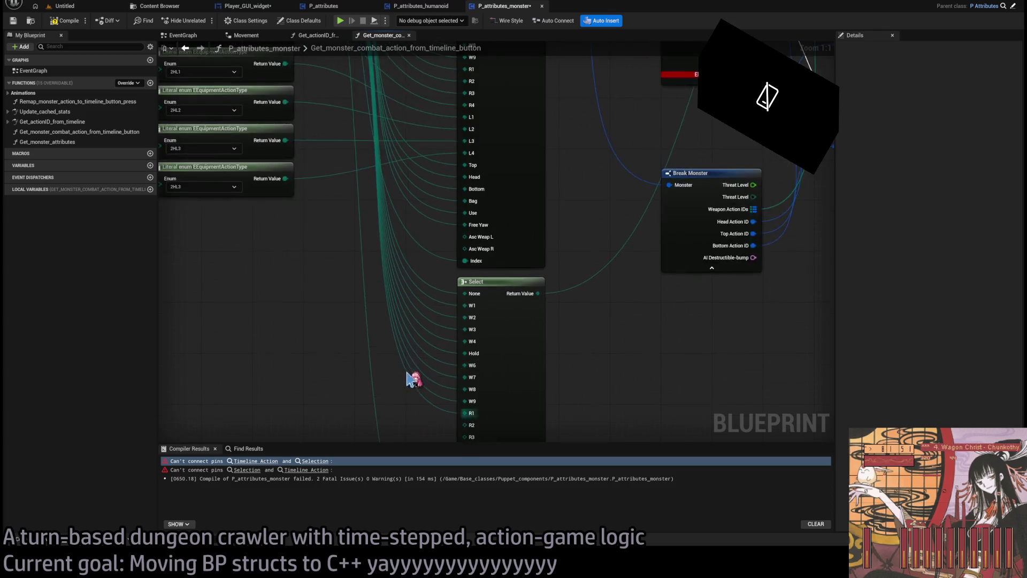
mouse_move(344, 103)
mouse_down()
mouse_move(374, 361)
mouse_move(470, 431)
mouse_move(390, 289)
mouse_move(374, 137)
mouse_move(351, 126)
mouse_move(347, 150)
mouse_move(441, 443)
mouse_move(469, 389)
mouse_up()
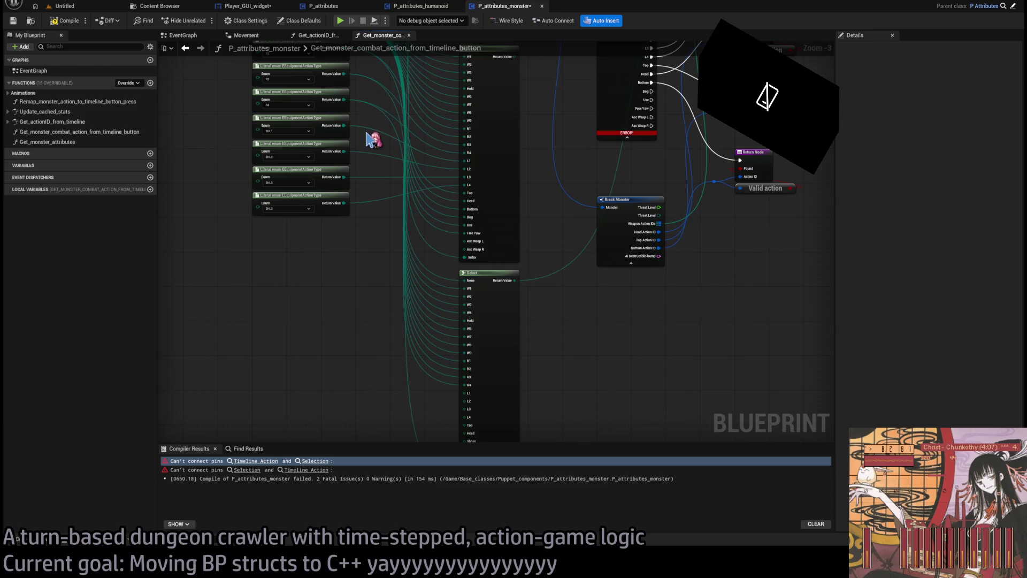
mouse_move(344, 125)
mouse_down()
mouse_move(385, 415)
mouse_move(403, 386)
mouse_move(467, 405)
mouse_move(345, 182)
mouse_move(367, 286)
mouse_move(471, 424)
mouse_move(353, 190)
mouse_move(347, 210)
mouse_up()
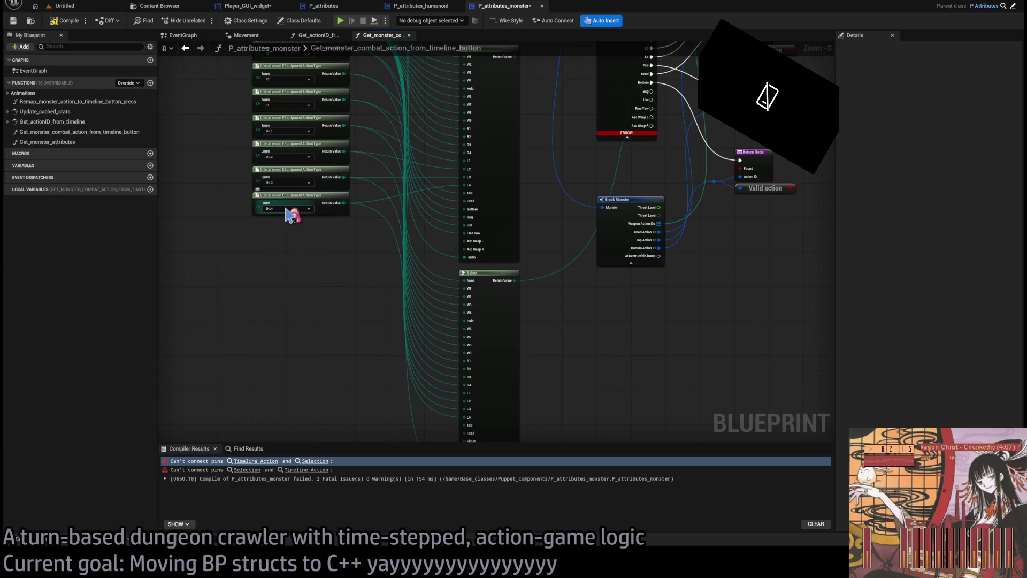
drag(340, 297, 322, 230)
scroll(450, 351, down, 1)
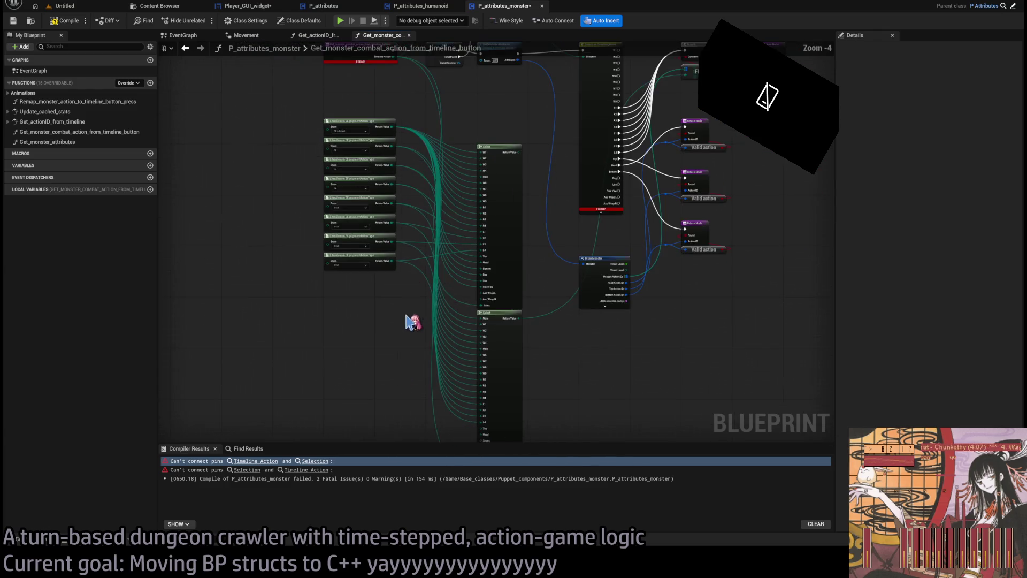
mouse_move(409, 100)
mouse_down()
mouse_move(367, 424)
mouse_move(381, 374)
mouse_move(458, 331)
mouse_move(500, 321)
mouse_move(500, 358)
mouse_move(521, 153)
mouse_up()
Delete the redundant upper Select and draw a wire from the Timeline Action reroute point.
click(504, 274)
key(Delete)
click(537, 363)
mouse_move(537, 362)
mouse_down()
mouse_move(500, 385)
mouse_move(419, 223)
mouse_up()
scroll(420, 224, up, 3)
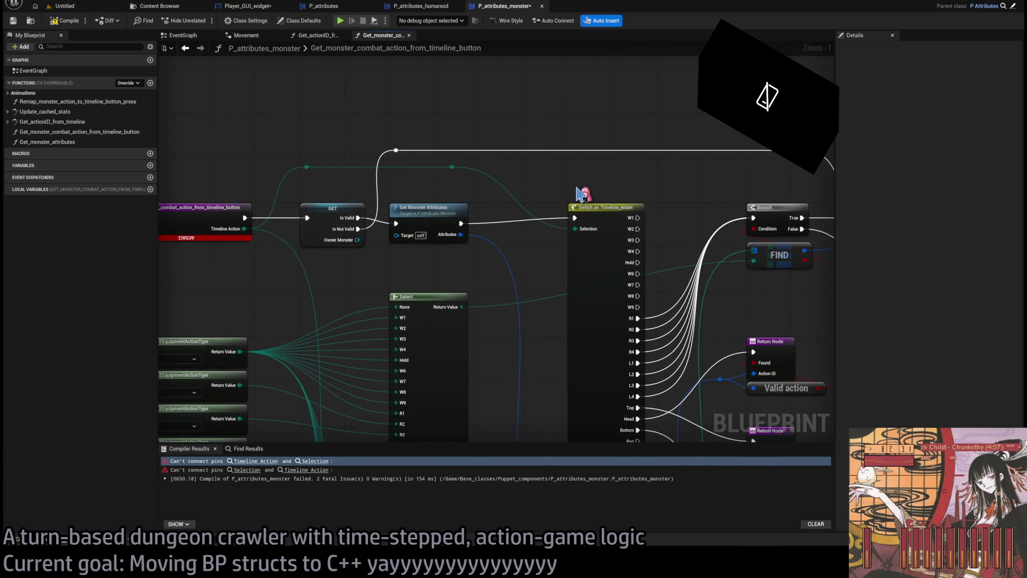
scroll(578, 192, down, 2)
mouse_move(412, 169)
mouse_down()
mouse_move(448, 240)
mouse_move(506, 86)
mouse_up()
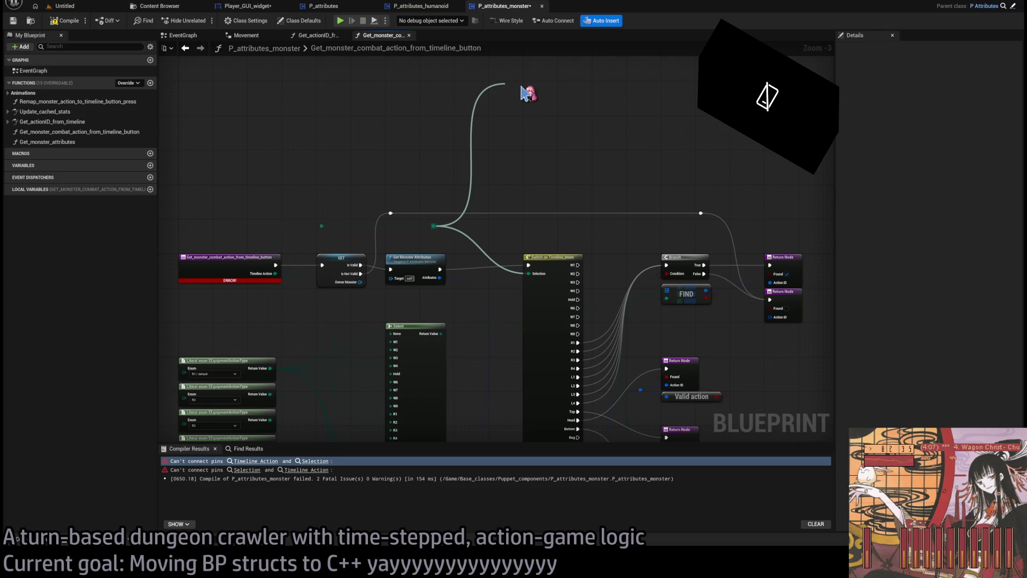
mouse_move(441, 221)
mouse_down()
mouse_move(516, 138)
mouse_move(476, 179)
mouse_up()
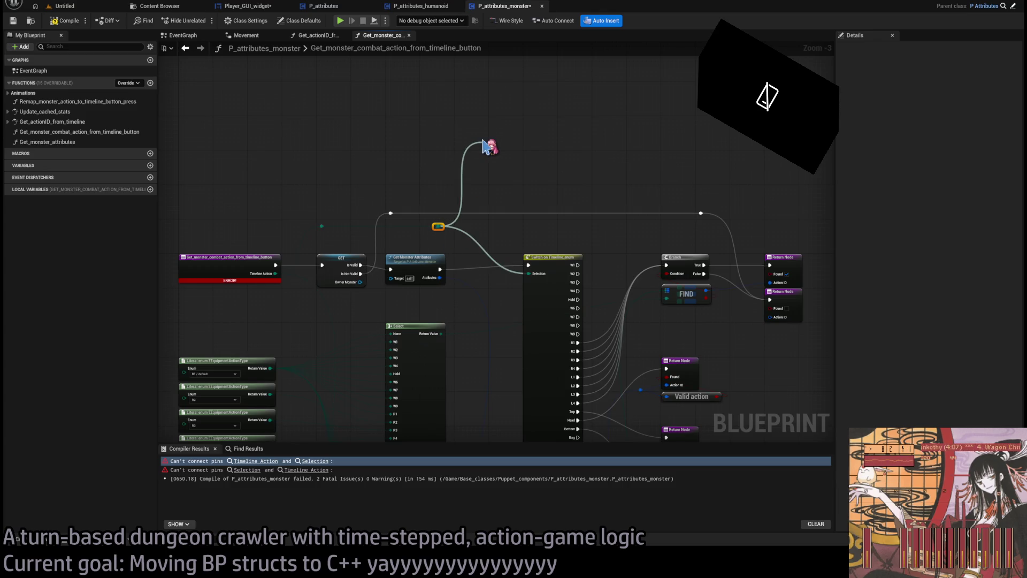
key(ctrl+z)
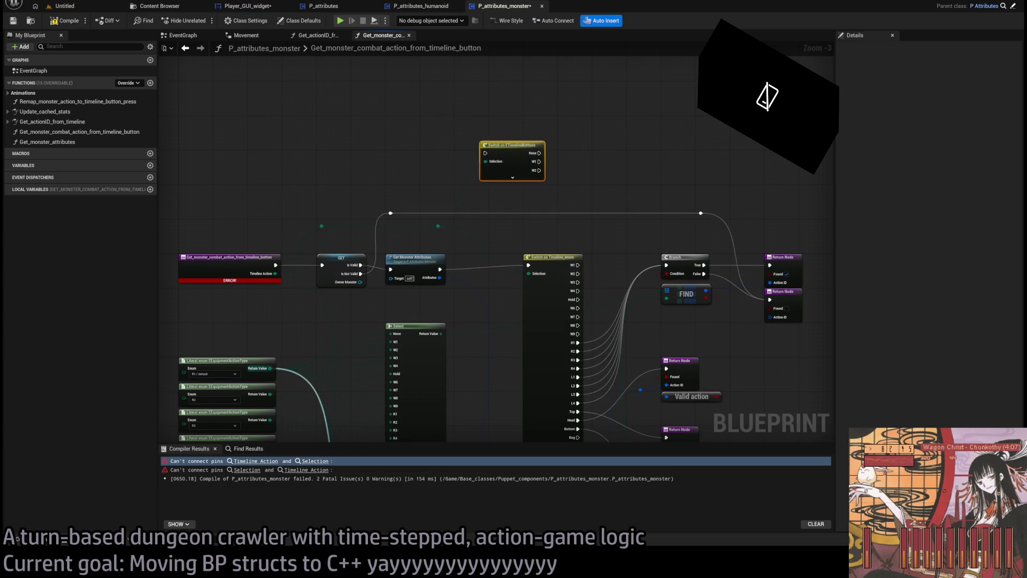
Move the Branch exec and Top, Head and Shoes wires onto the new Switch on ETimelineButtons.
click(513, 177)
mouse_move(513, 152)
mouse_down()
mouse_move(476, 126)
mouse_move(486, 123)
mouse_up()
drag(634, 170, 522, 209)
drag(554, 311, 578, 257)
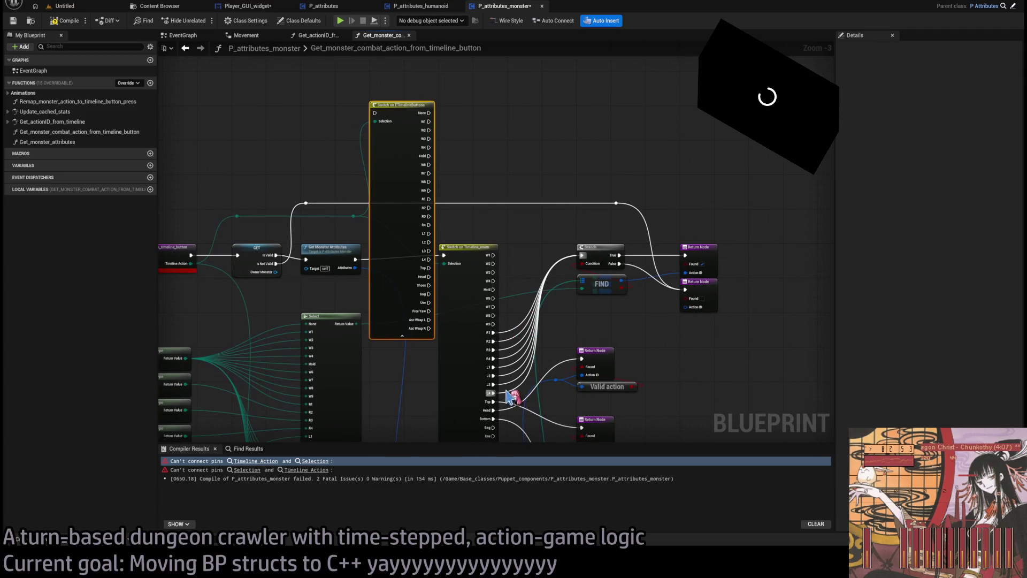
mouse_move(582, 255)
mouse_down()
mouse_move(534, 184)
mouse_move(470, 168)
mouse_move(456, 207)
mouse_move(430, 209)
mouse_move(431, 261)
mouse_move(507, 146)
mouse_move(516, 151)
mouse_up()
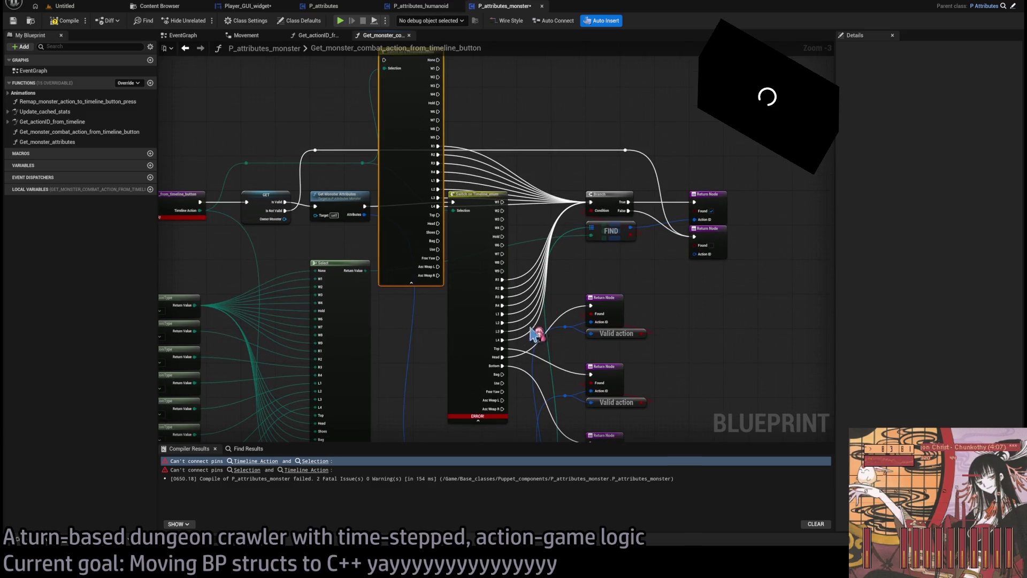
mouse_move(501, 357)
mouse_down()
mouse_move(493, 220)
mouse_move(439, 219)
mouse_up()
mouse_move(503, 357)
mouse_down()
mouse_move(523, 321)
mouse_move(438, 223)
mouse_up()
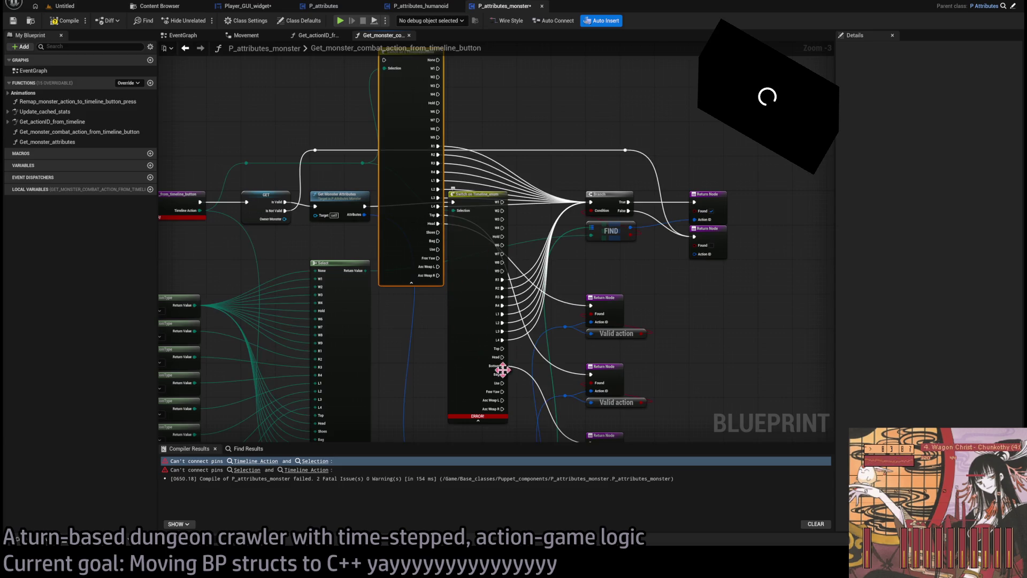
mouse_move(502, 366)
mouse_down()
mouse_move(459, 242)
mouse_move(438, 232)
mouse_up()
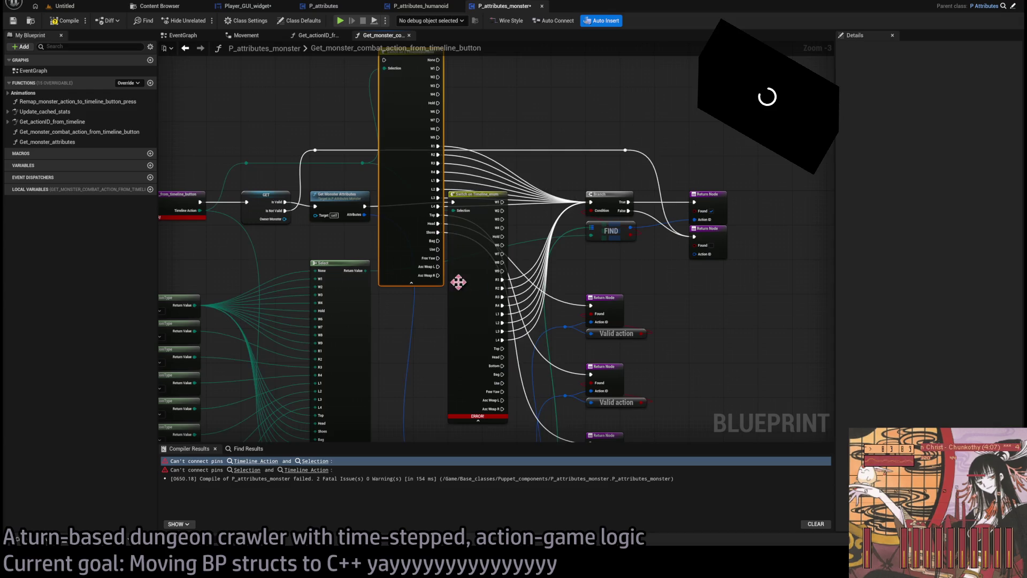
Delete the old Switch on Timeline_enum, put the new switch in its place, and feed its Selection input.
scroll(507, 385, down, 1)
scroll(516, 383, up, 1)
click(511, 332)
key(Delete)
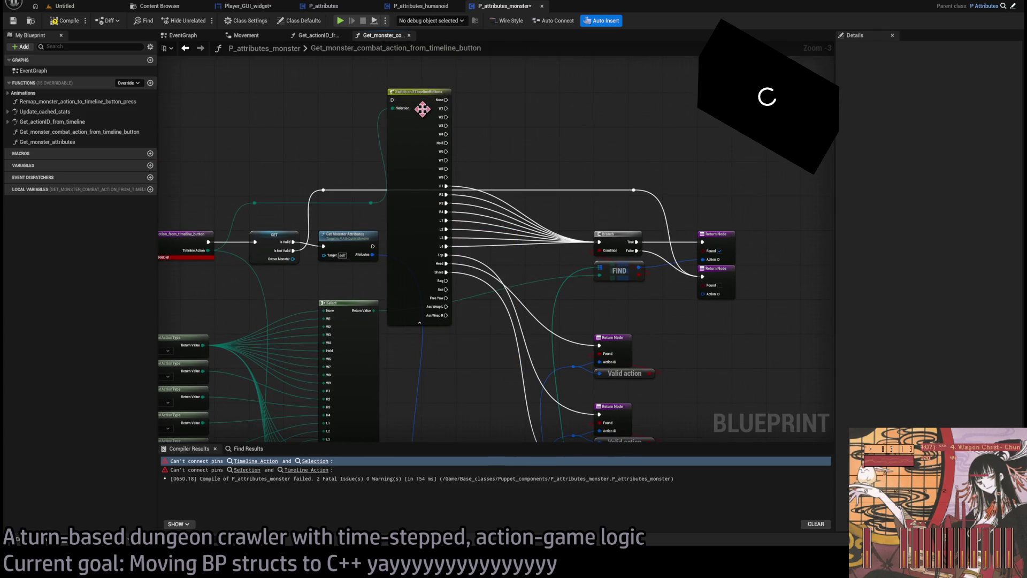
mouse_move(423, 101)
mouse_down()
mouse_move(474, 237)
mouse_move(495, 245)
mouse_up()
drag(373, 254, 461, 250)
scroll(551, 241, down, 1)
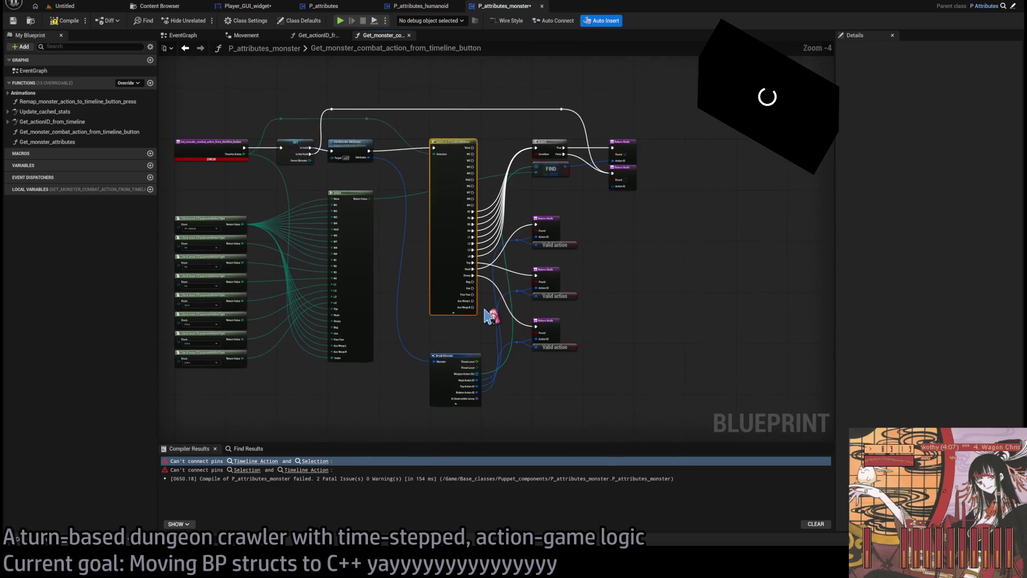
scroll(488, 309, up, 1)
mouse_move(629, 280)
mouse_down()
mouse_move(622, 303)
mouse_move(655, 289)
mouse_move(612, 275)
mouse_up()
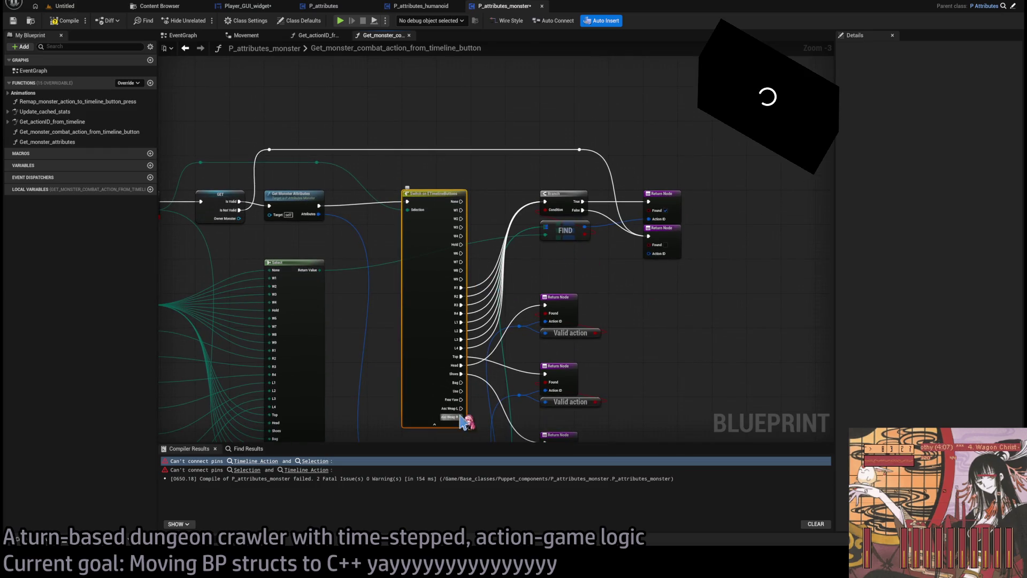
key(Home)
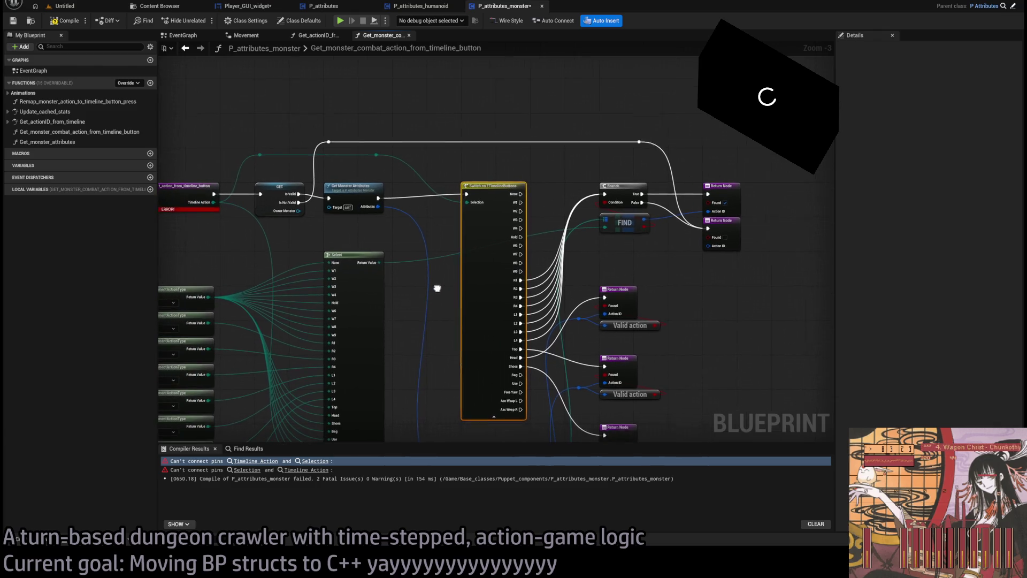
Compile the monster attributes Blueprint and check the function's inputs and outputs.
click(64, 21)
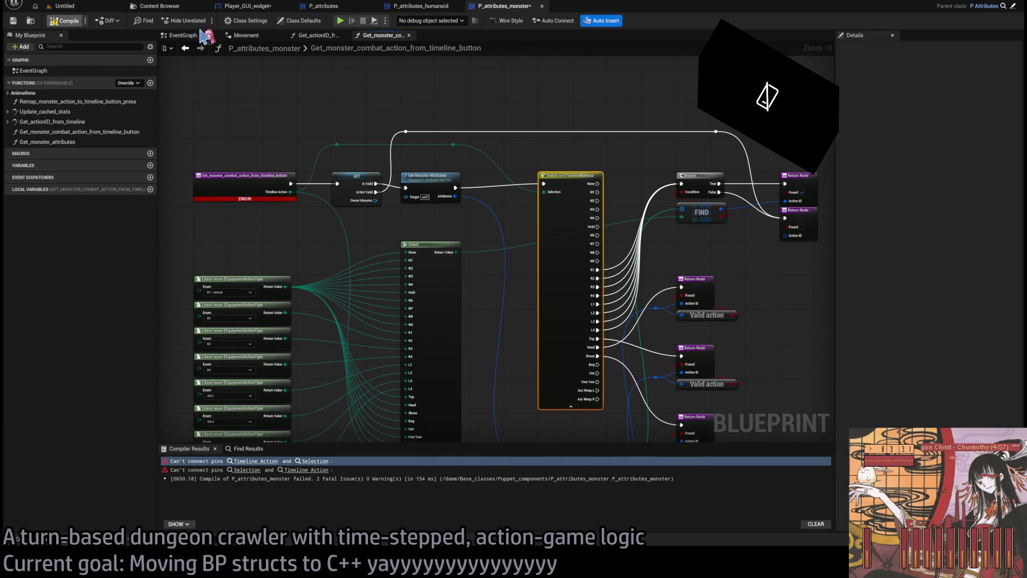
key(Home)
click(595, 228)
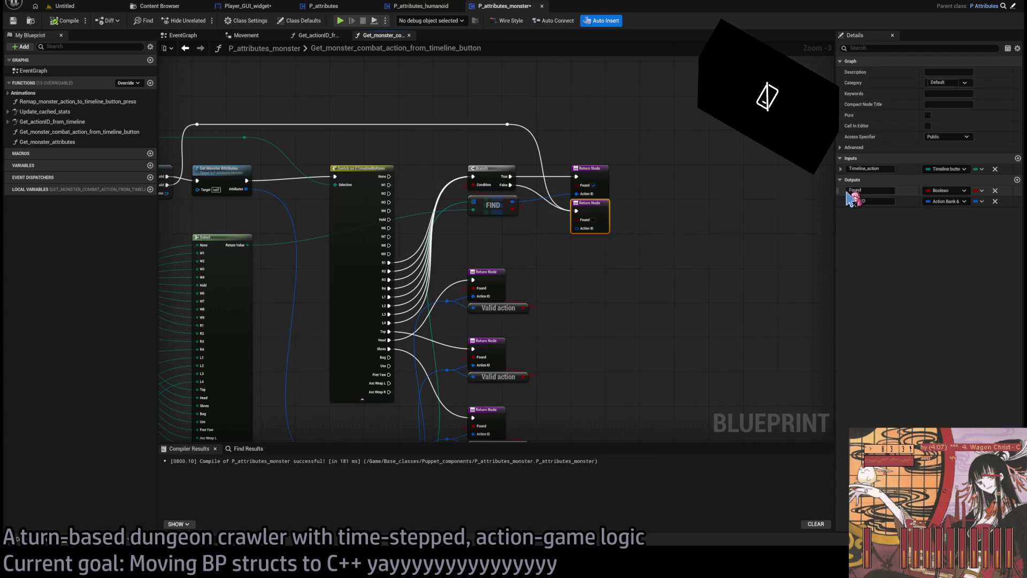
click(668, 329)
key(Home)
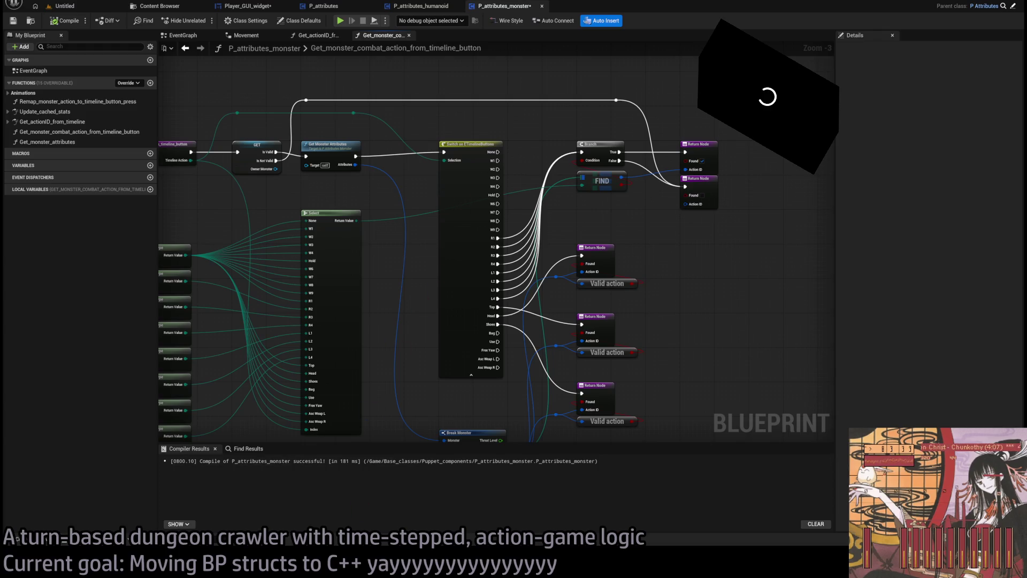
Hide Break Monster's unconnected pins, then switch to the P_attributes Blueprint.
mouse_move(390, 247)
mouse_down()
mouse_move(523, 165)
mouse_move(487, 191)
mouse_up()
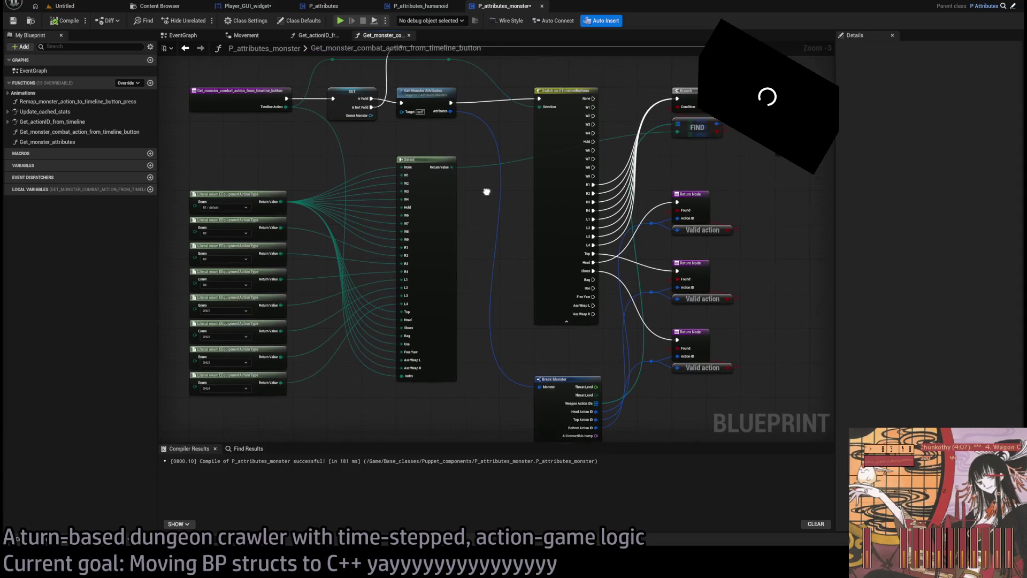
drag(534, 319, 555, 302)
click(559, 393)
click(968, 375)
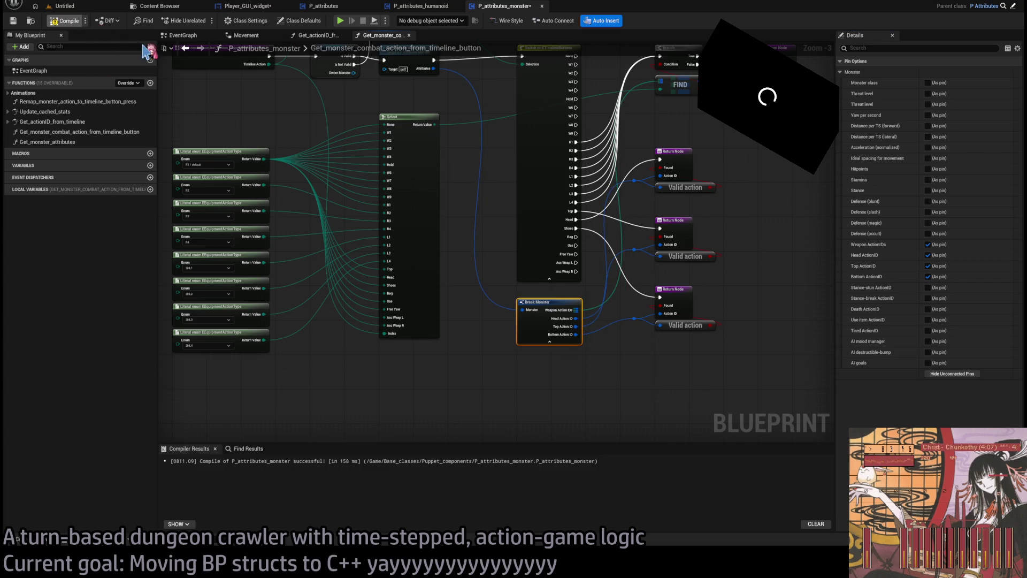
click(407, 6)
click(360, 6)
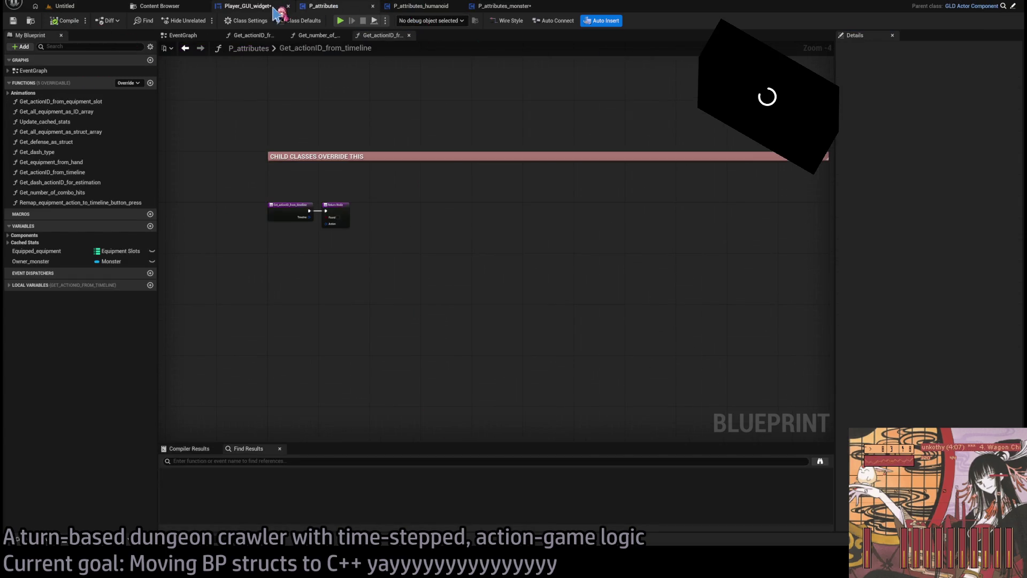
Compile Player_GUI_widget and bring the loop and Select nodes into view.
click(275, 9)
key(F7)
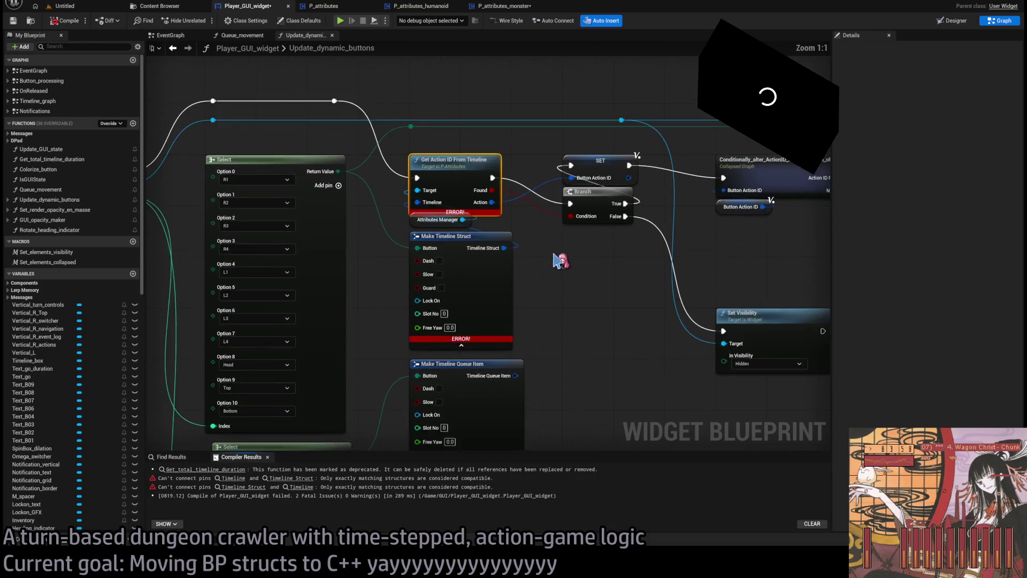
drag(556, 261, 618, 307)
mouse_move(537, 242)
mouse_down()
mouse_move(722, 282)
mouse_move(679, 156)
mouse_up()
scroll(633, 216, down, 1)
drag(470, 350, 464, 350)
drag(518, 301, 495, 291)
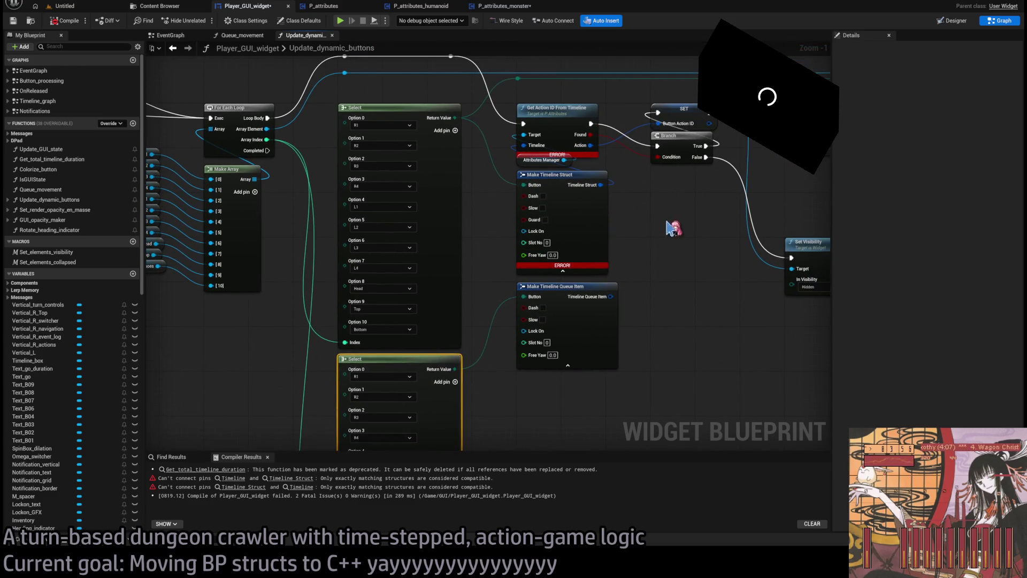
drag(672, 227, 672, 241)
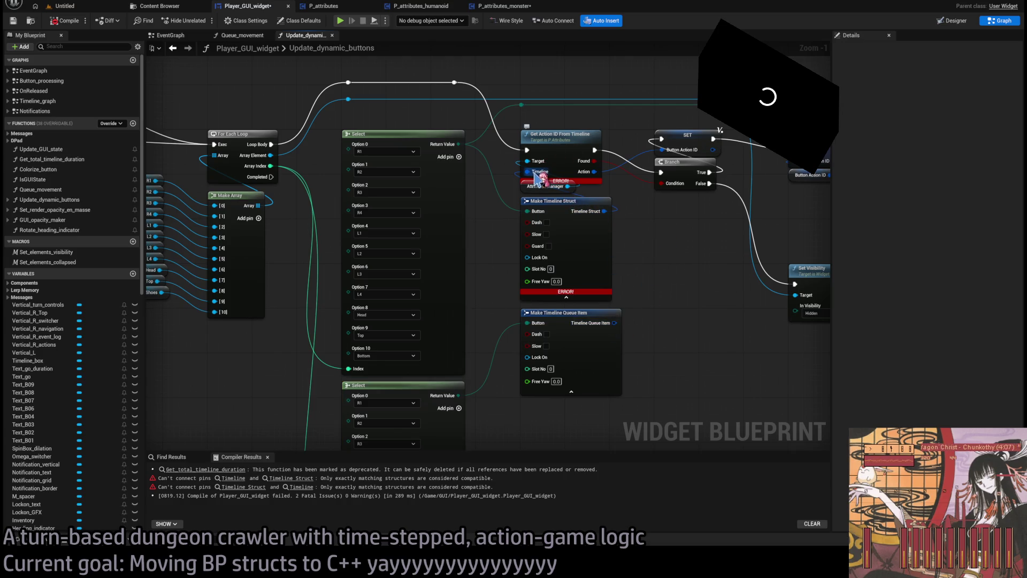
Wire Make Timeline Queue Item into Get Action ID's Timeline pin and delete Make Timeline Struct.
drag(615, 322, 528, 172)
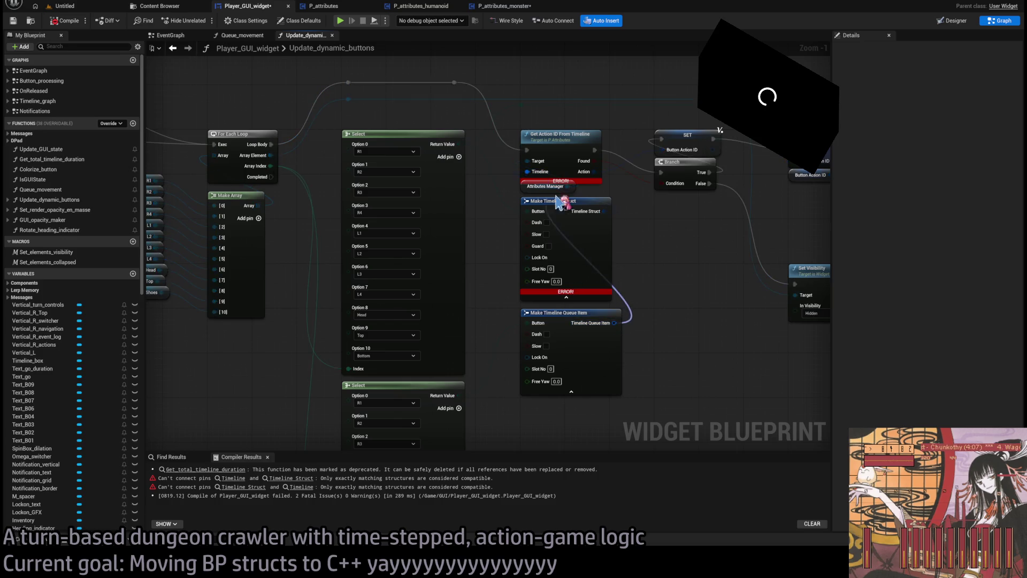
click(562, 199)
key(Delete)
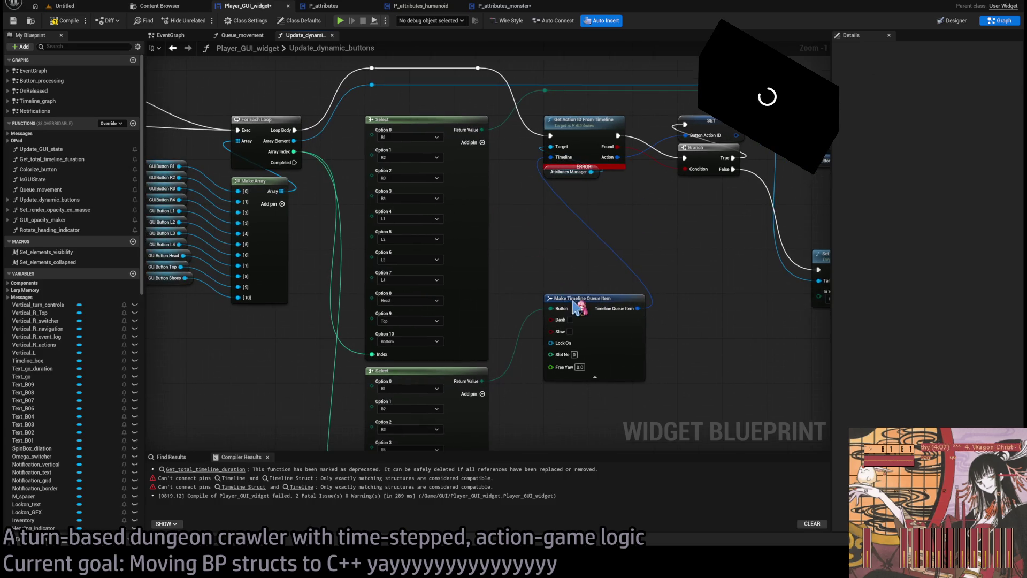
drag(574, 300, 577, 206)
Check the Timeline Action setter, then open Player_GUI_button_element from GUIButton_L2.
mouse_move(608, 298)
mouse_down()
mouse_move(573, 355)
mouse_move(468, 323)
mouse_move(399, 326)
mouse_up()
scroll(573, 355, down, 1)
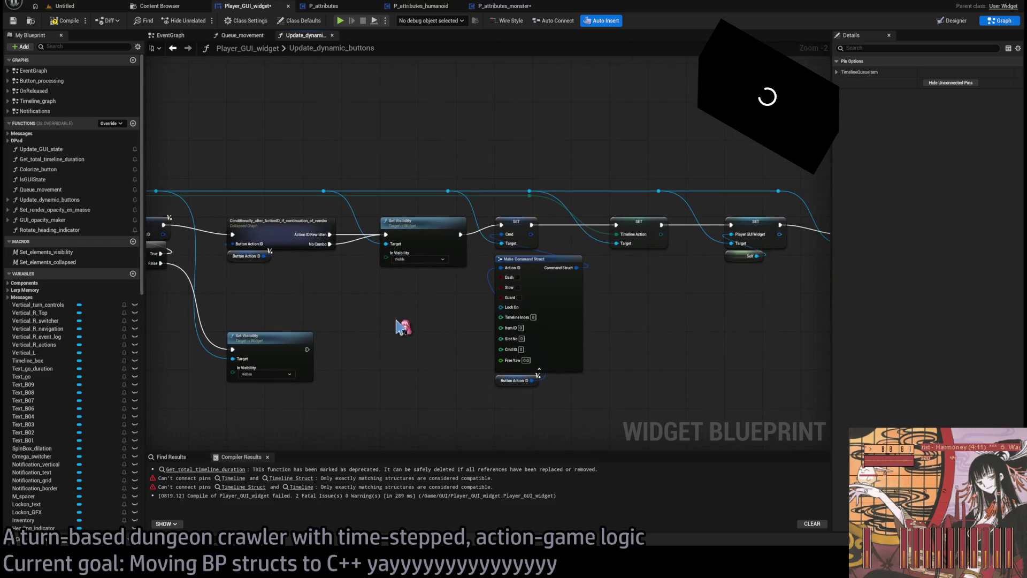
click(650, 227)
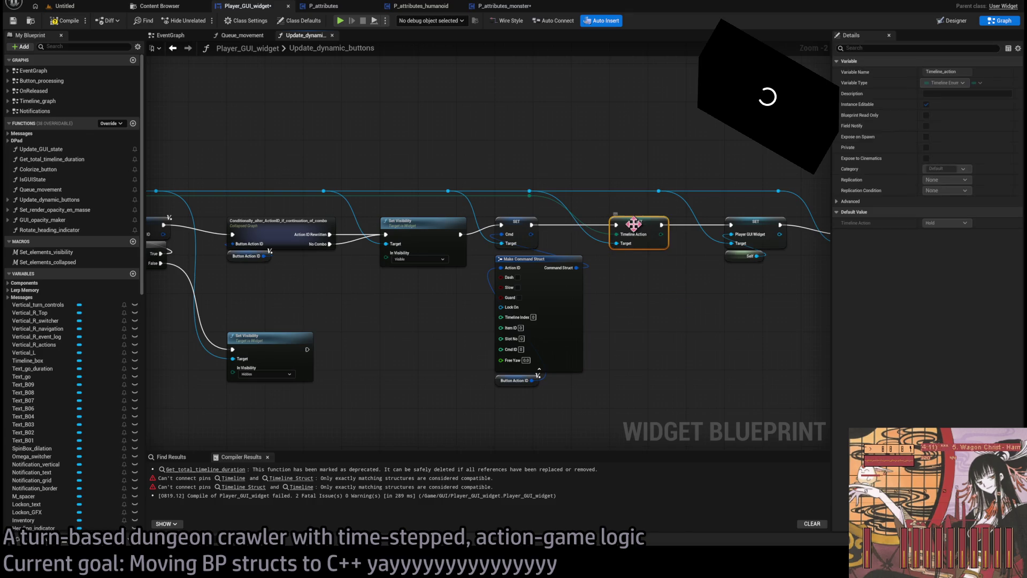
click(665, 282)
mouse_move(665, 282)
mouse_down()
mouse_move(727, 277)
mouse_move(548, 280)
mouse_move(588, 265)
mouse_up()
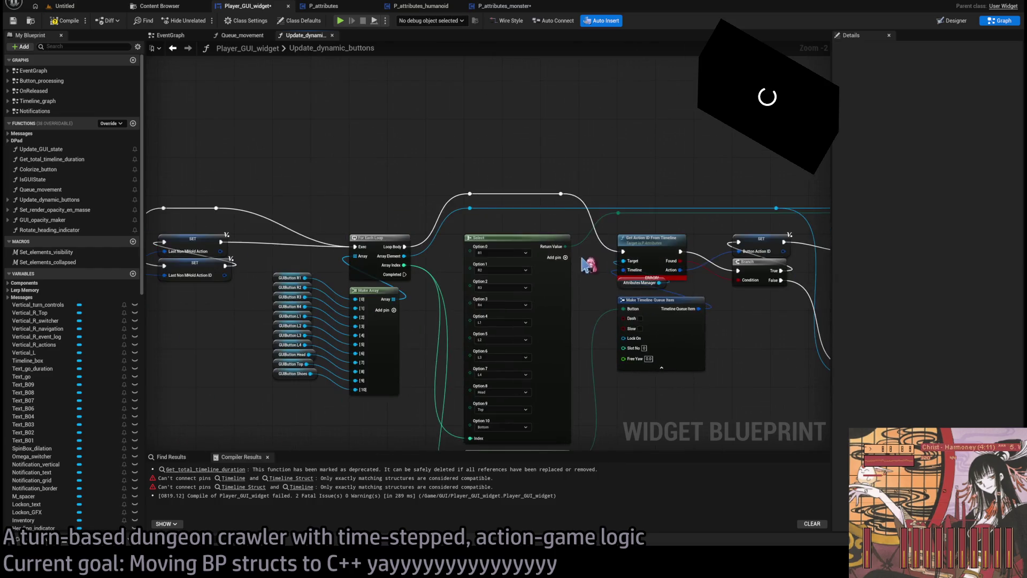
drag(420, 291, 354, 324)
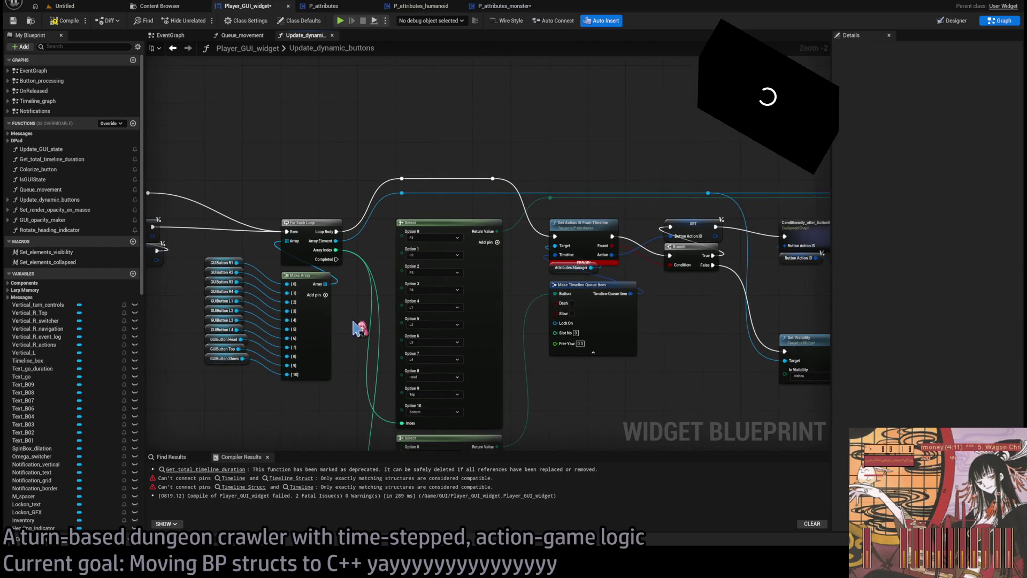
double_click(211, 336)
click(97, 421)
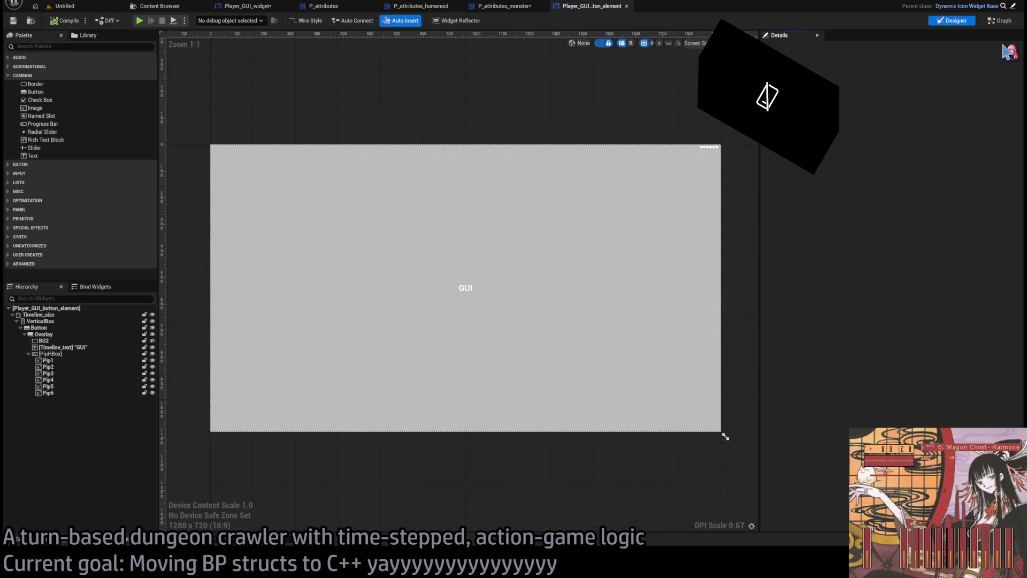
Change Timeline_action's type to Timeline buttons, recompile, and locate the erroring node.
click(999, 20)
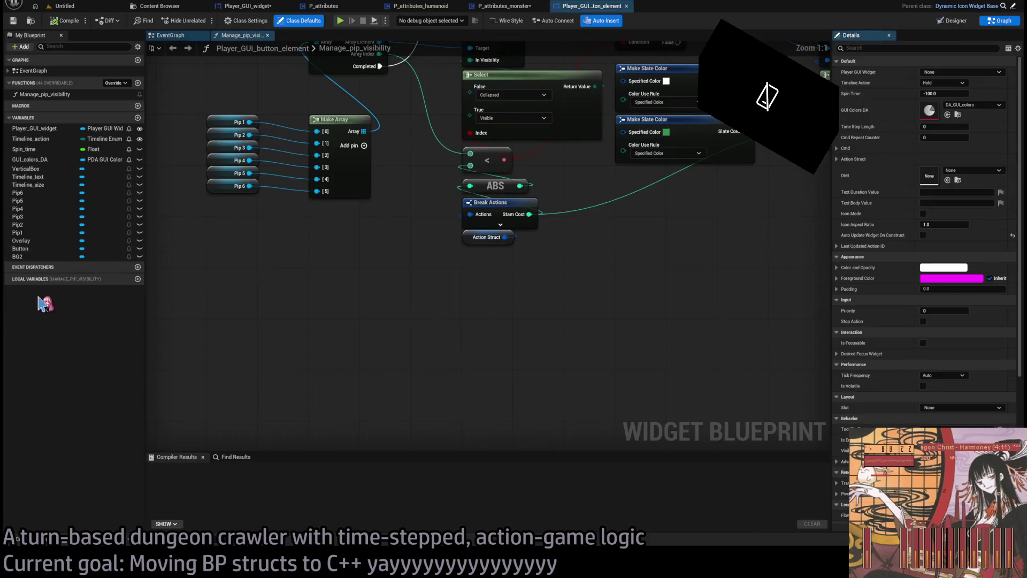
click(128, 139)
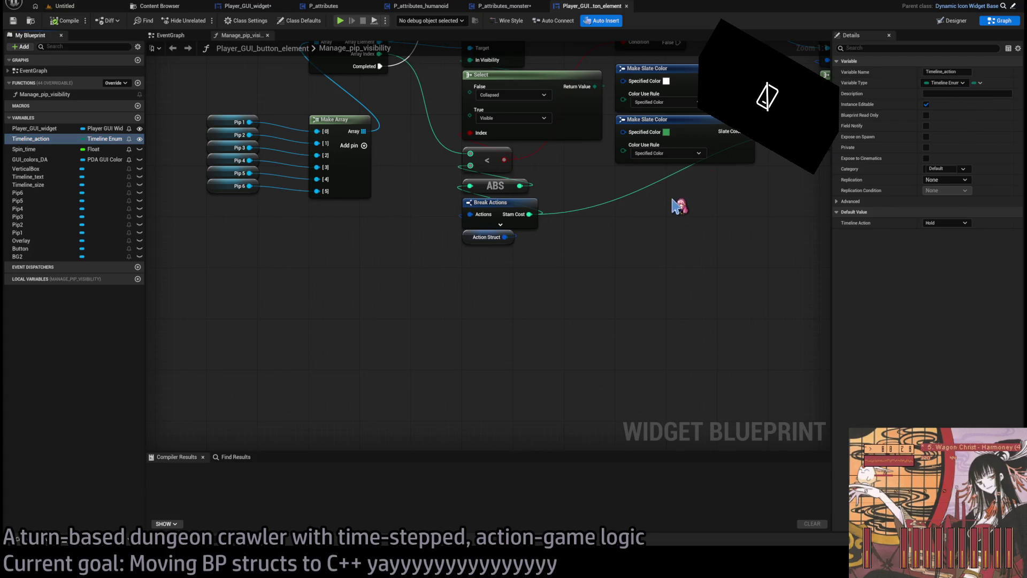
click(61, 21)
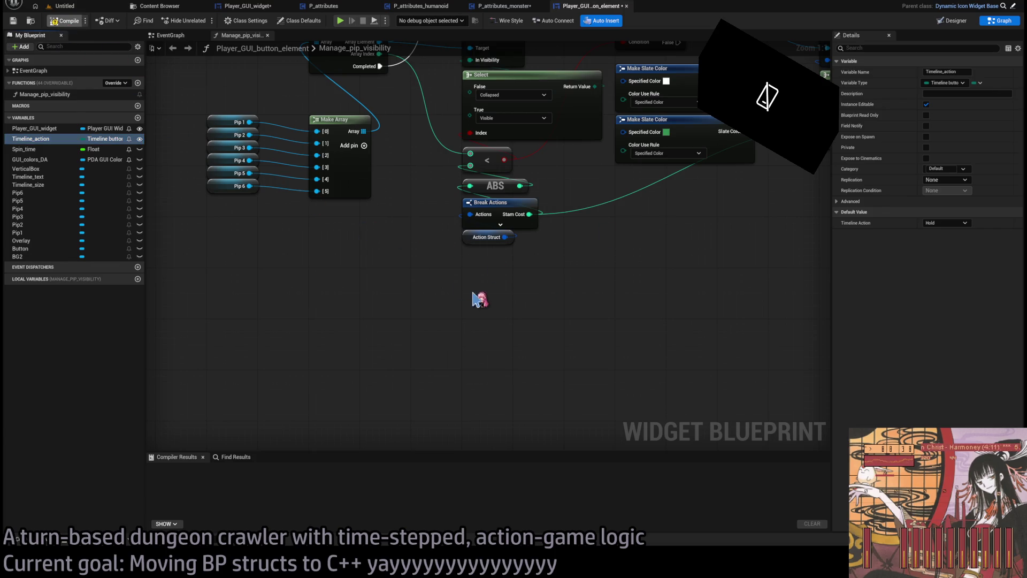
scroll(331, 267, down, 5)
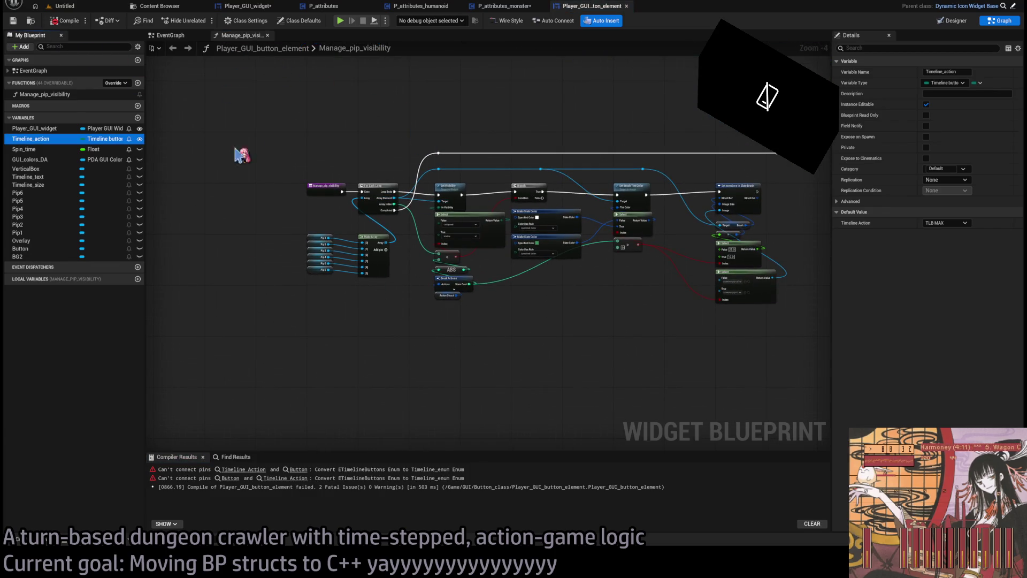
click(256, 469)
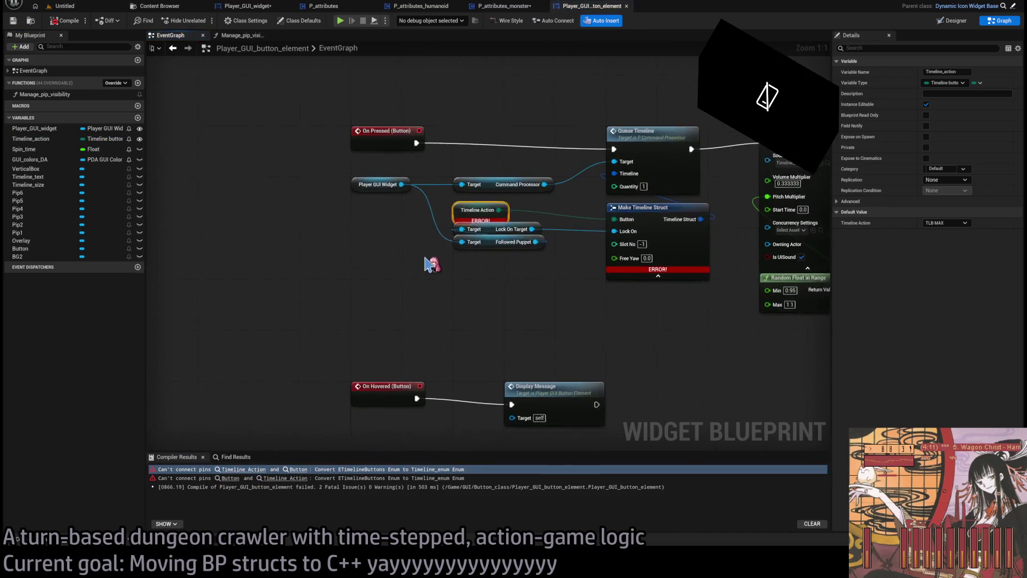
click(485, 335)
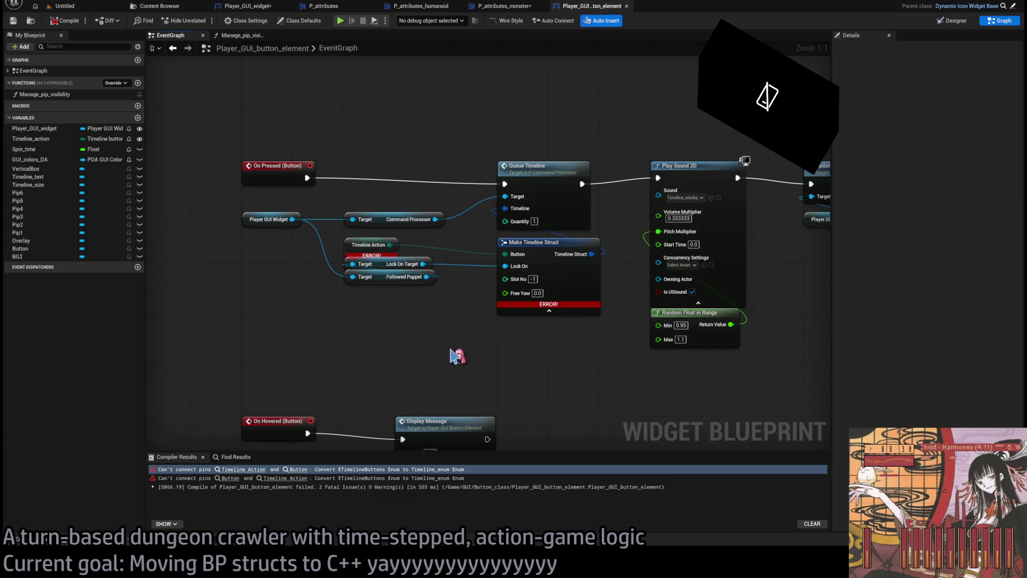
Add a Make Timeline Queue Item fed by Timeline Action and Lock On Target, then inspect Queue_timeline.
key(ctrl+v)
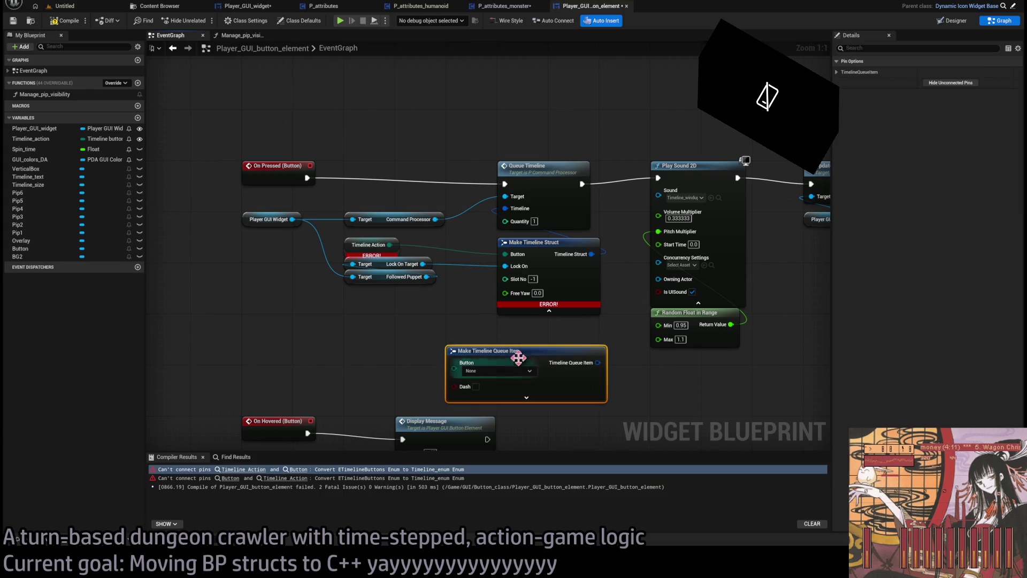
drag(516, 360, 533, 344)
mouse_move(392, 244)
mouse_down()
mouse_move(473, 344)
mouse_move(556, 325)
mouse_up()
click(517, 367)
mouse_move(423, 264)
mouse_down()
mouse_move(516, 382)
mouse_move(506, 376)
mouse_up()
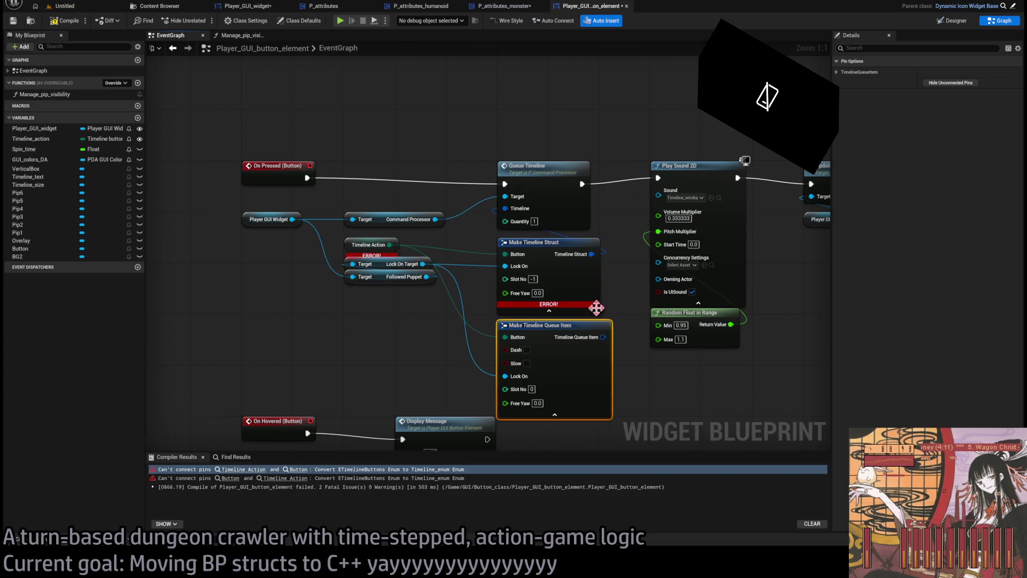
mouse_move(604, 337)
mouse_down()
mouse_move(501, 219)
mouse_move(503, 235)
mouse_move(444, 219)
mouse_up()
double_click(541, 174)
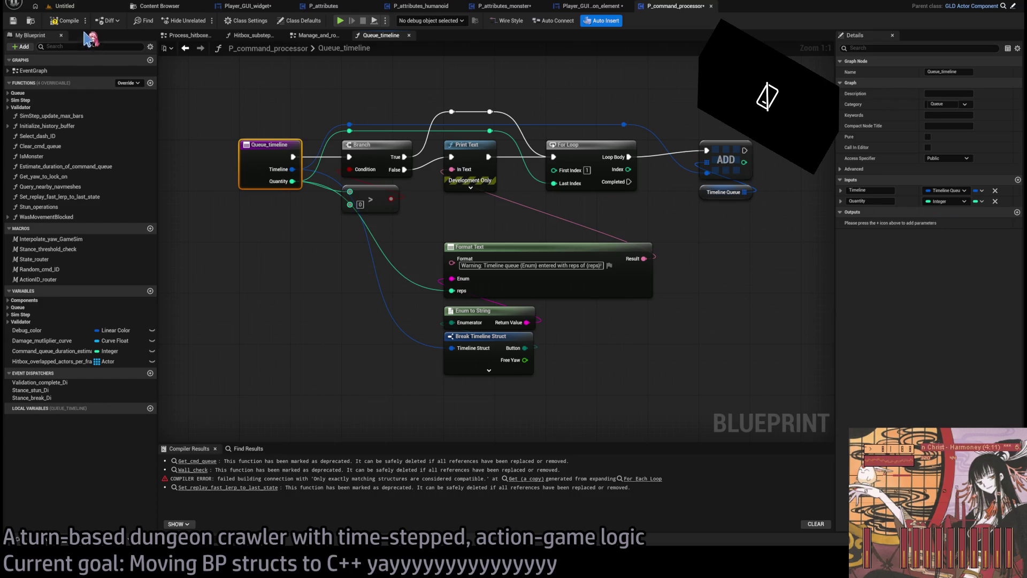
Compile the command processor and feed Queue Timeline from the Timeline Queue Item, Slot No -1.
click(67, 20)
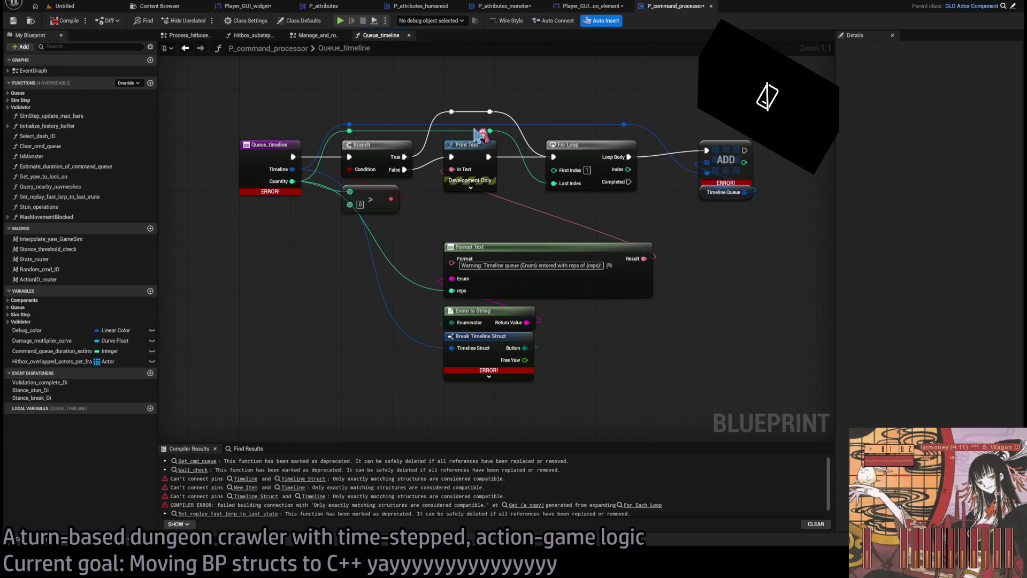
click(588, 5)
drag(605, 322, 603, 337)
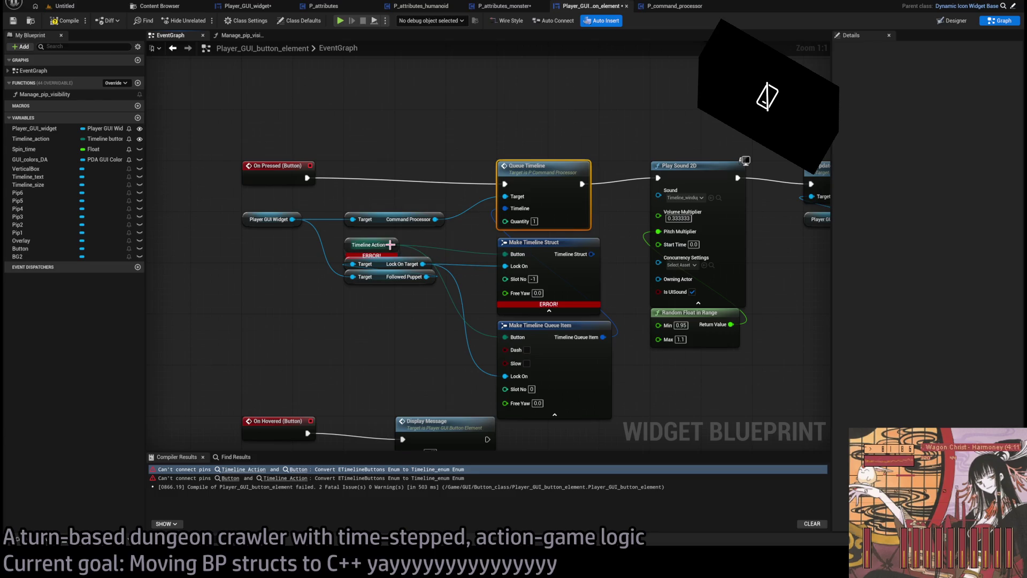
click(532, 389)
text(-1)
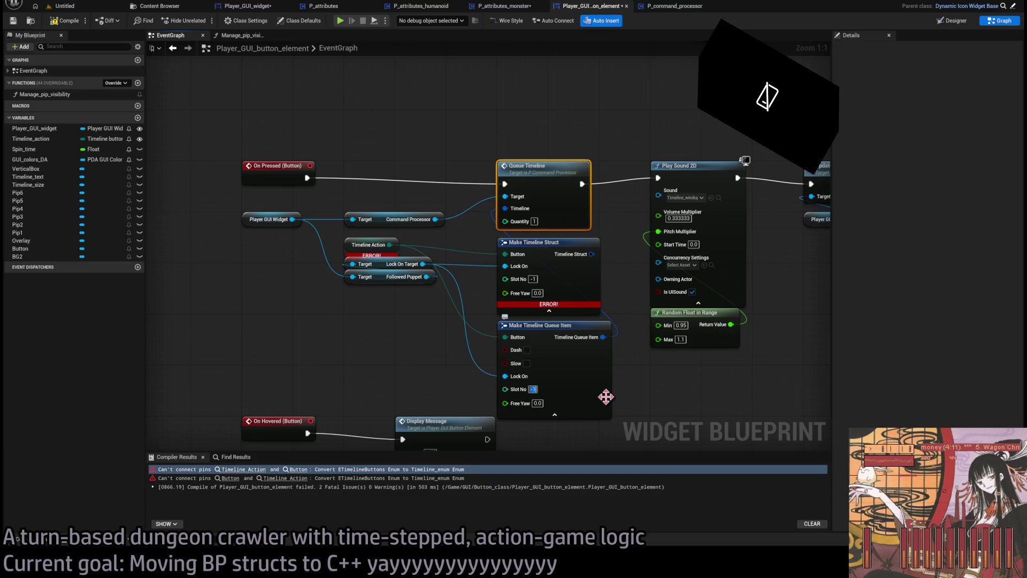
Hide the Dash and Slow pins on Make Timeline Queue Item and delete Make Timeline Struct.
click(573, 278)
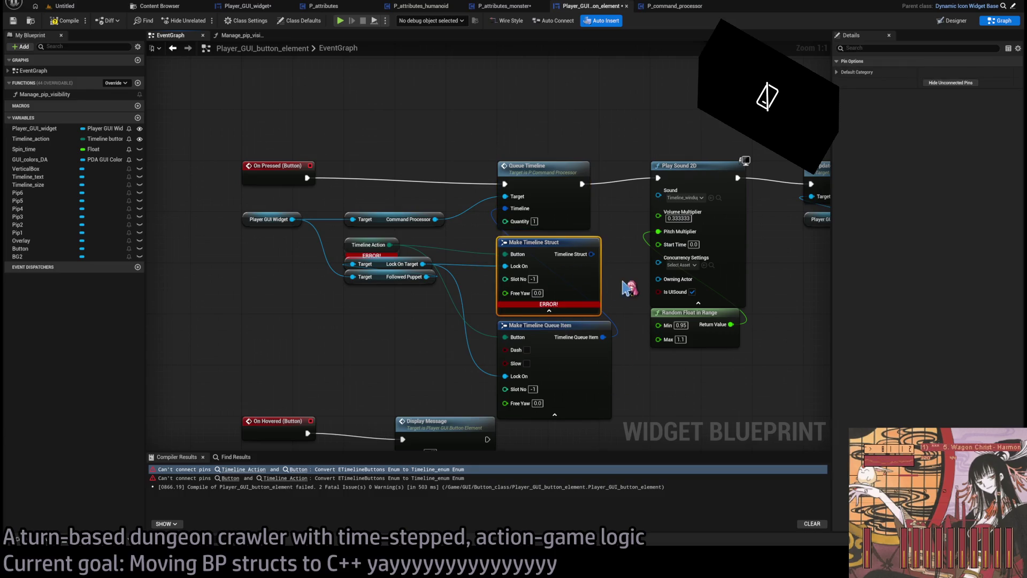
click(843, 71)
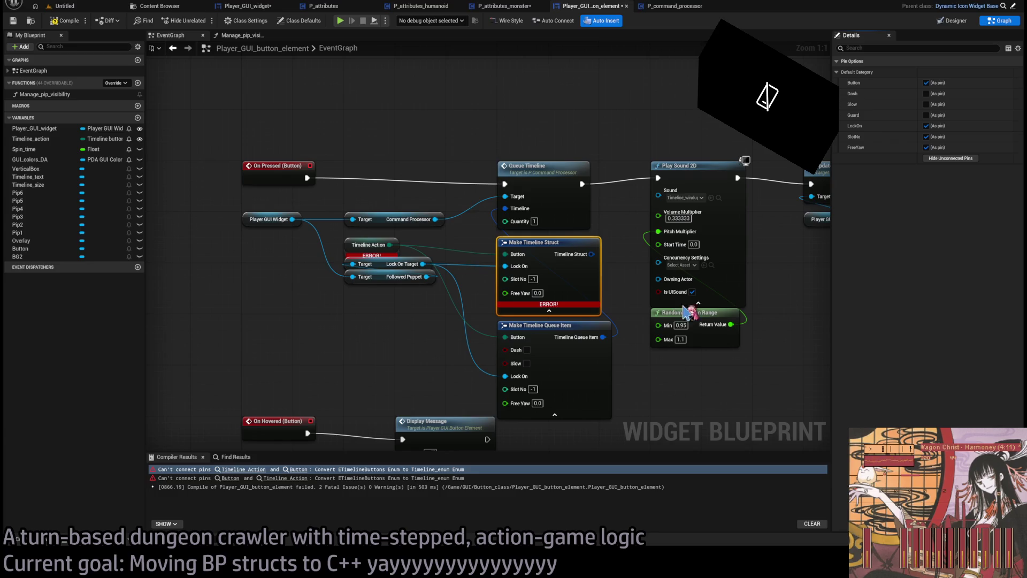
click(590, 377)
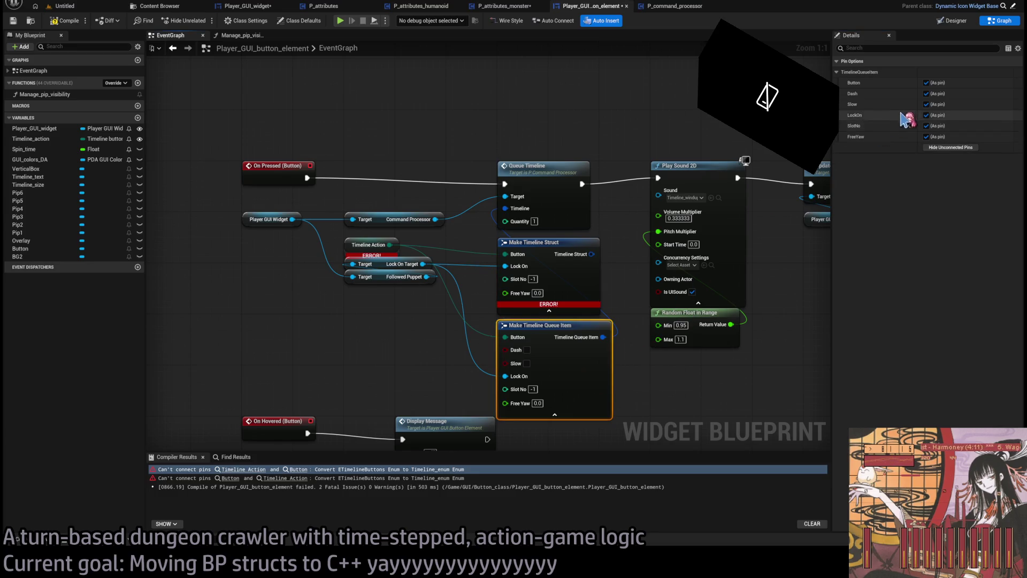
click(926, 94)
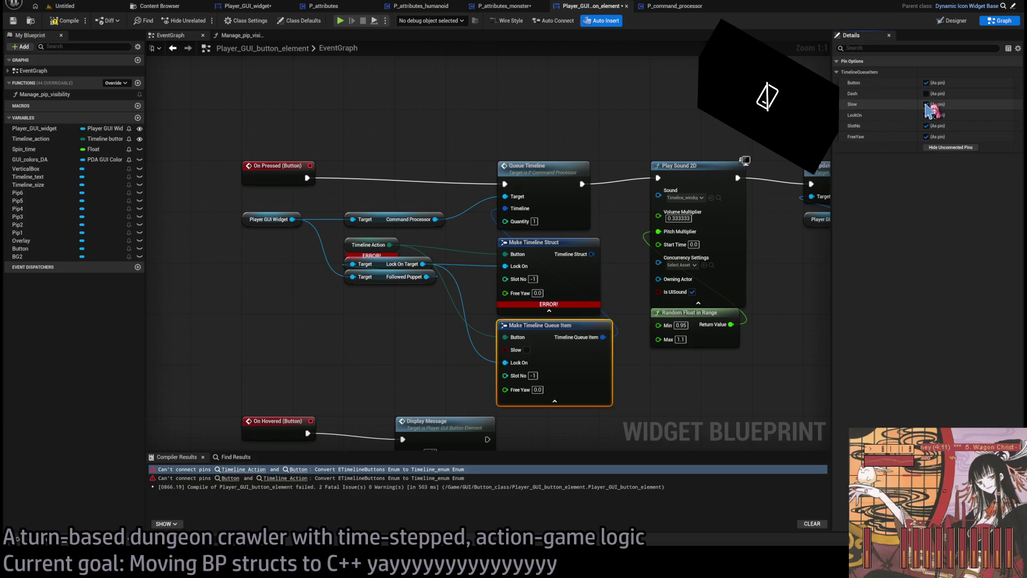
click(926, 104)
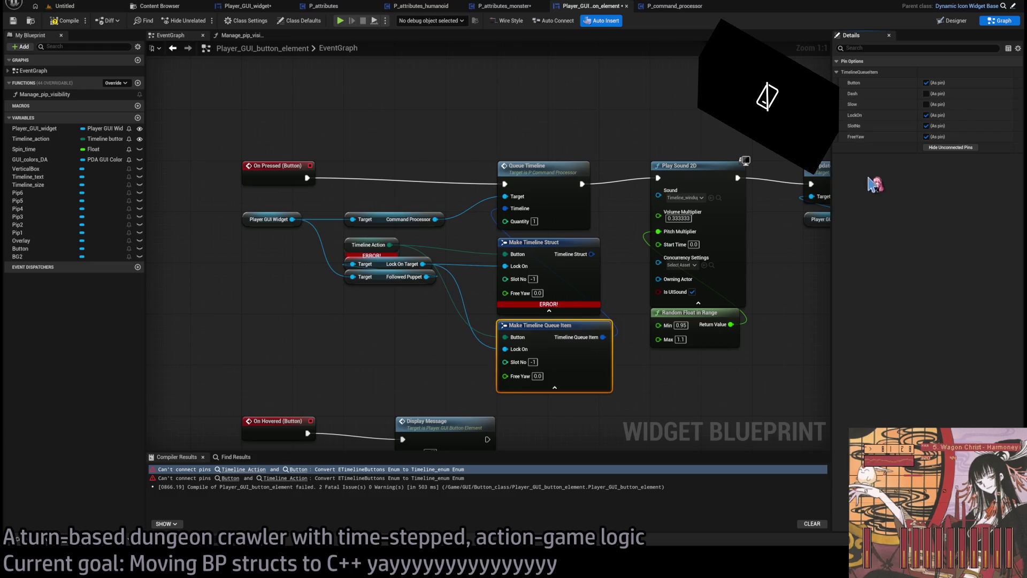
click(581, 281)
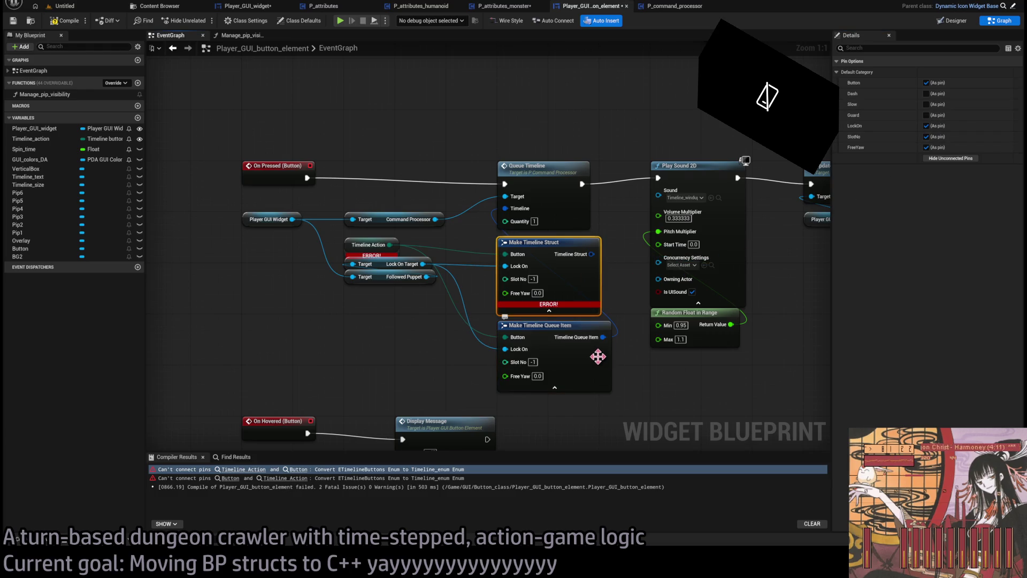
key(Delete)
drag(559, 332, 559, 248)
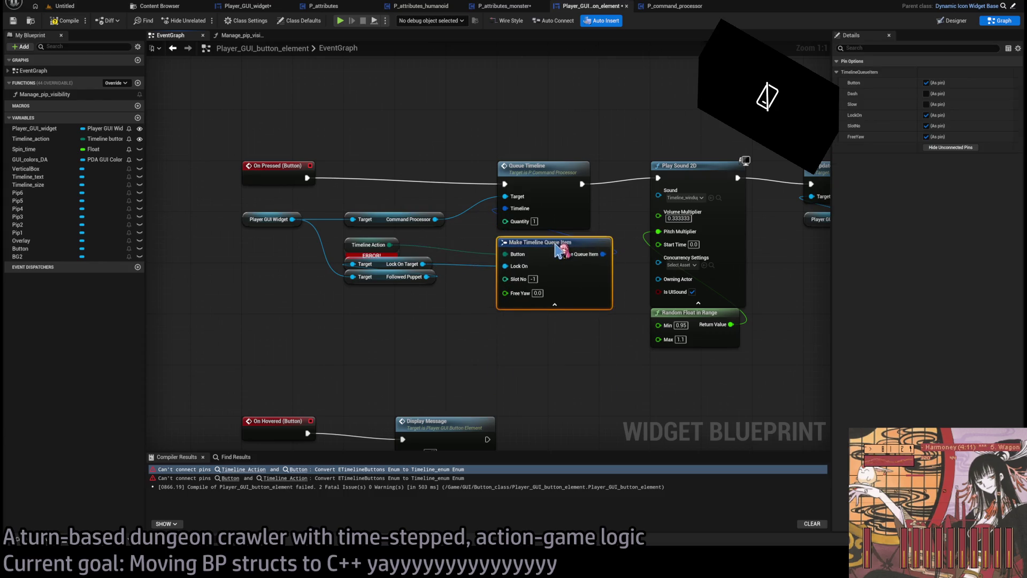
Reset Timeline_action's default value to None and recompile the button element.
click(67, 20)
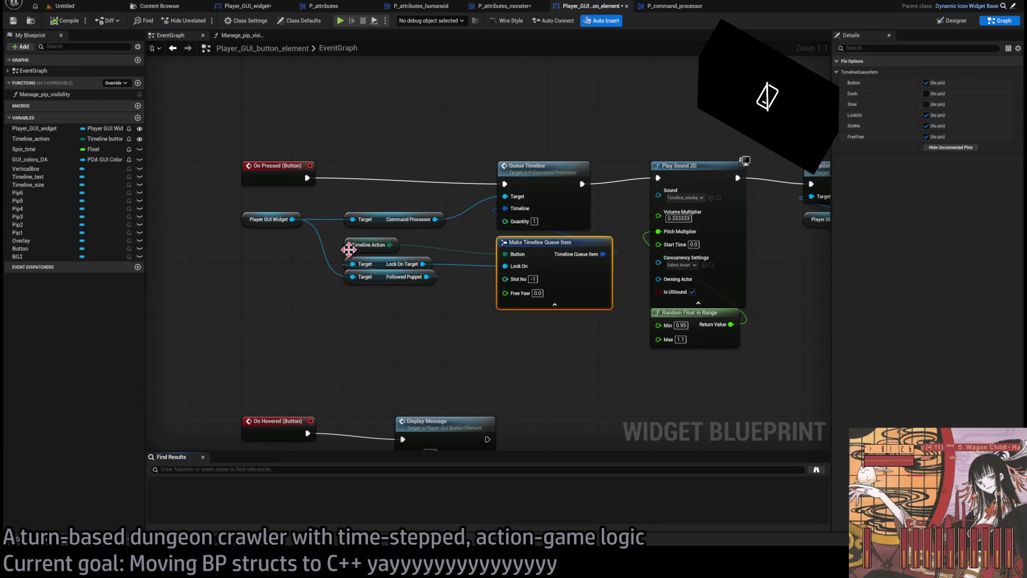
scroll(349, 249, down, 2)
mouse_move(729, 291)
mouse_down()
mouse_move(598, 298)
mouse_move(312, 355)
mouse_move(571, 188)
mouse_move(805, 256)
mouse_up()
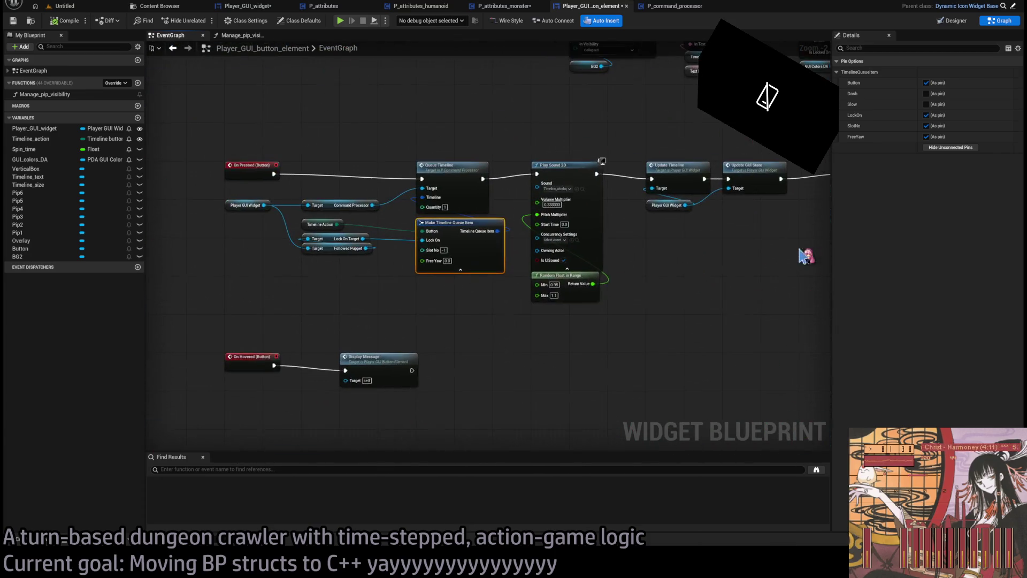
drag(392, 254, 489, 353)
click(37, 140)
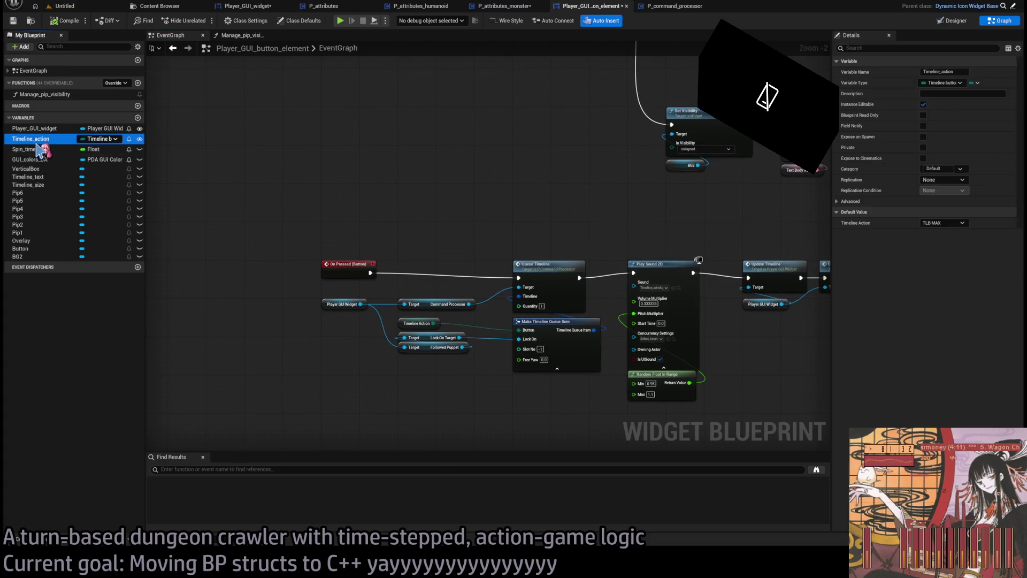
click(957, 235)
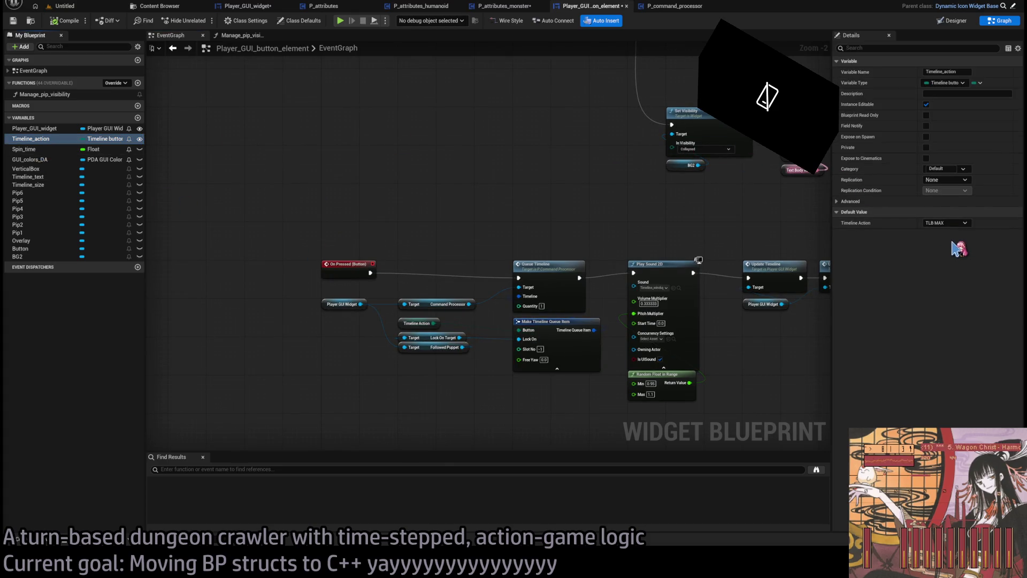
click(60, 21)
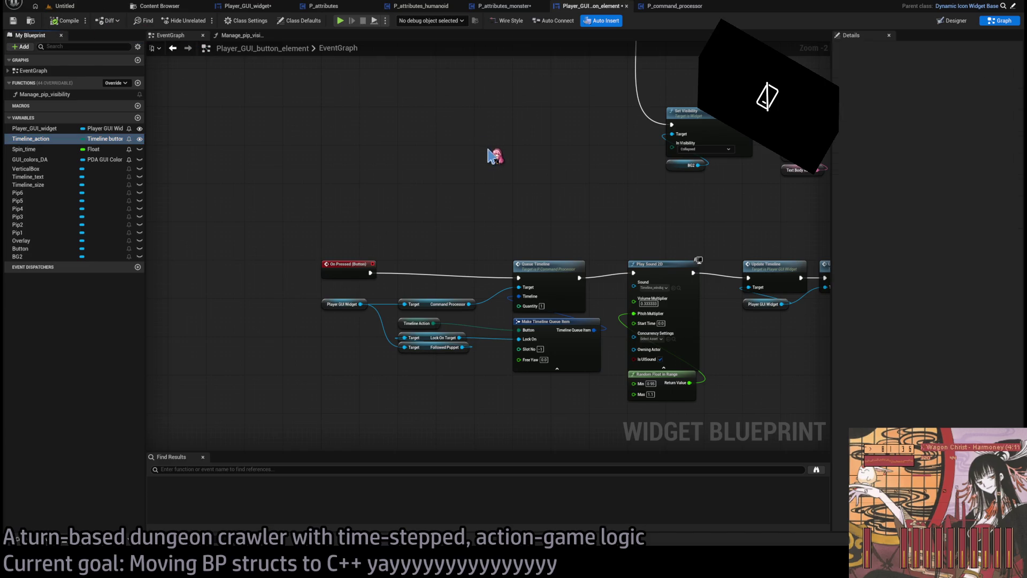
scroll(360, 267, down, 2)
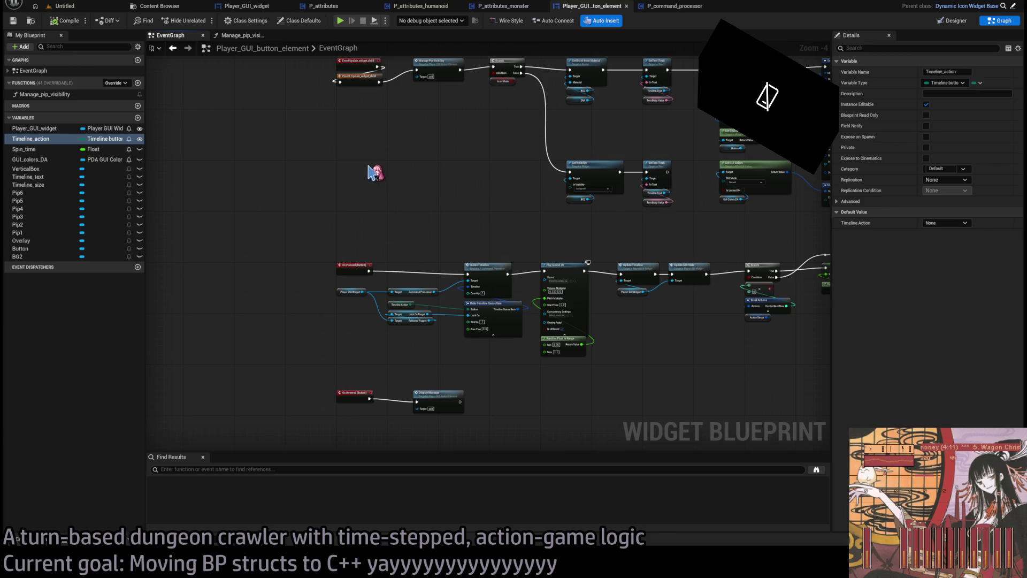
Recompile the monster, humanoid and base attributes Blueprints, then return to Player_GUI_widget.
middle_click(601, 12)
click(514, 11)
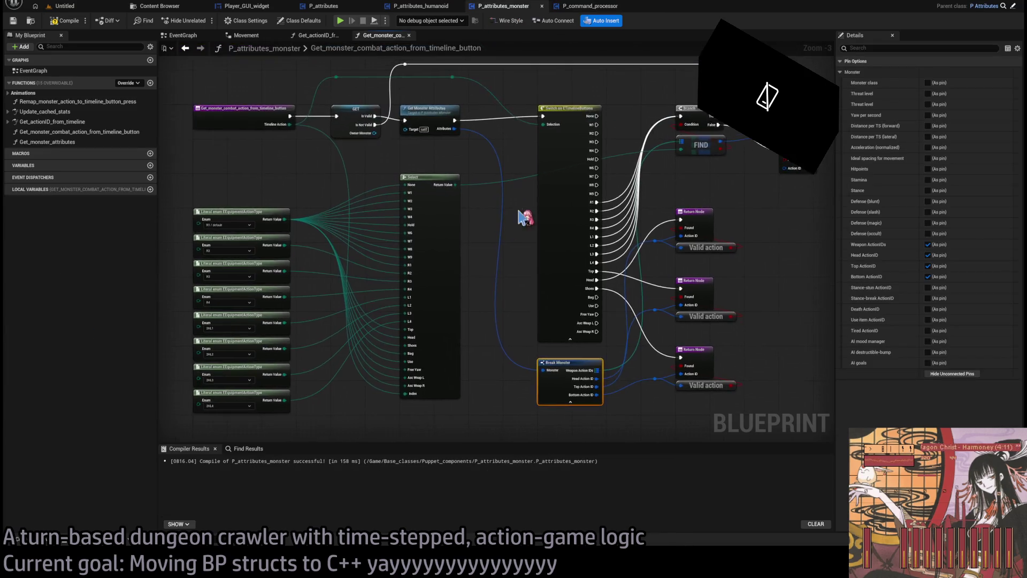
scroll(522, 217, down, 1)
click(60, 22)
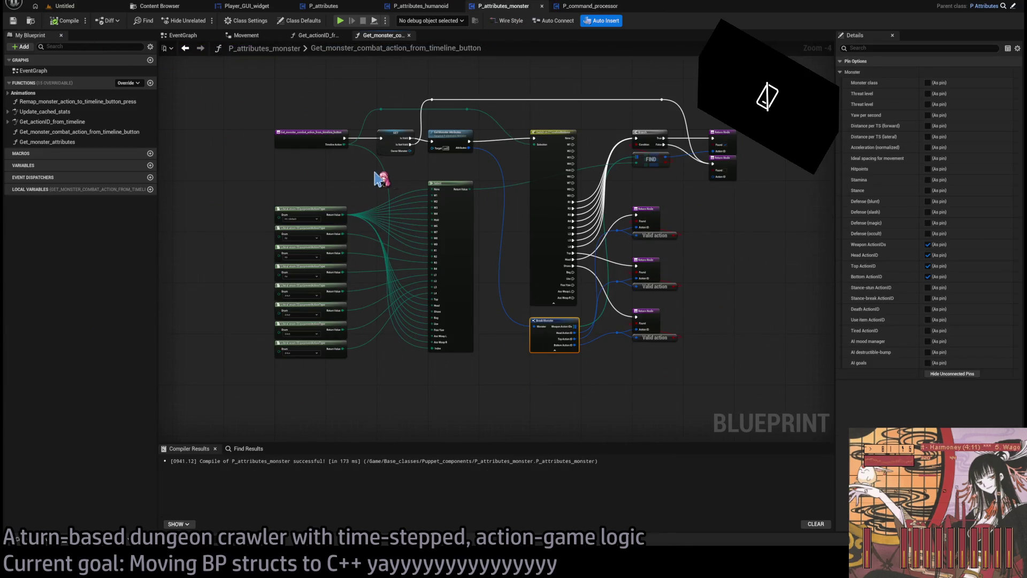
click(421, 6)
click(63, 21)
click(331, 6)
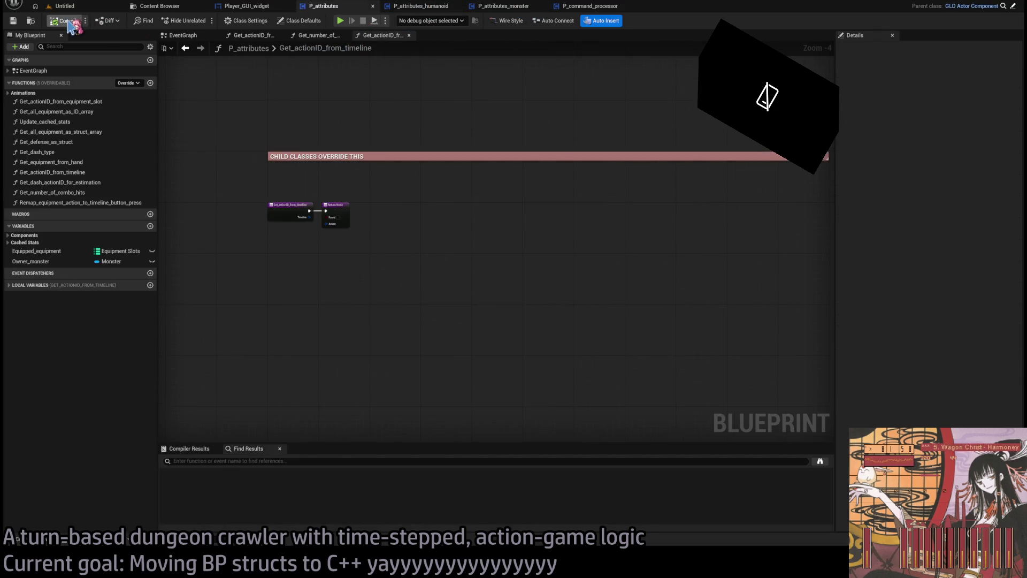
click(263, 7)
click(64, 21)
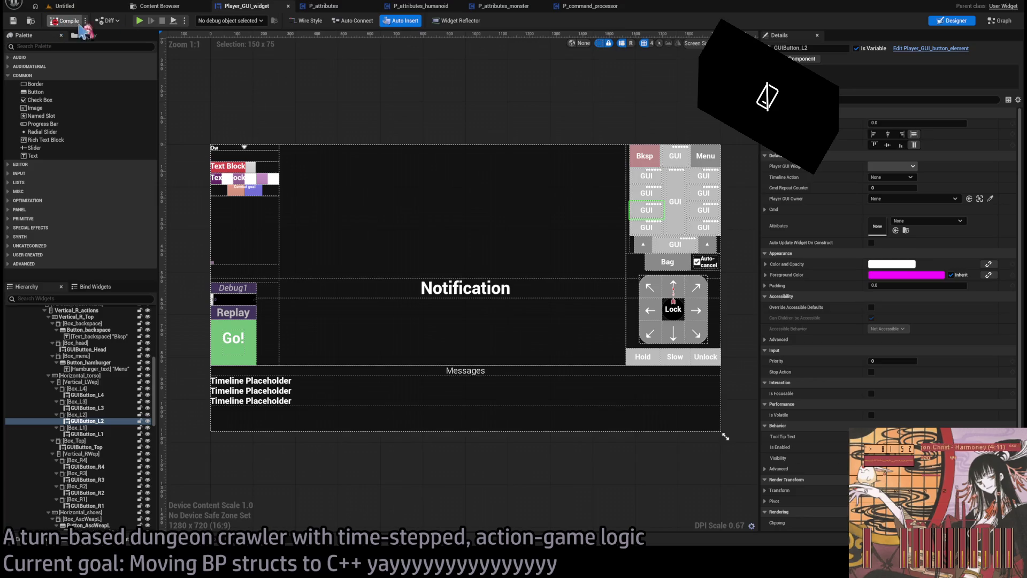
Move the lock-on wire onto Timeline Lock On and set Timeline Slot No to 0.
click(321, 434)
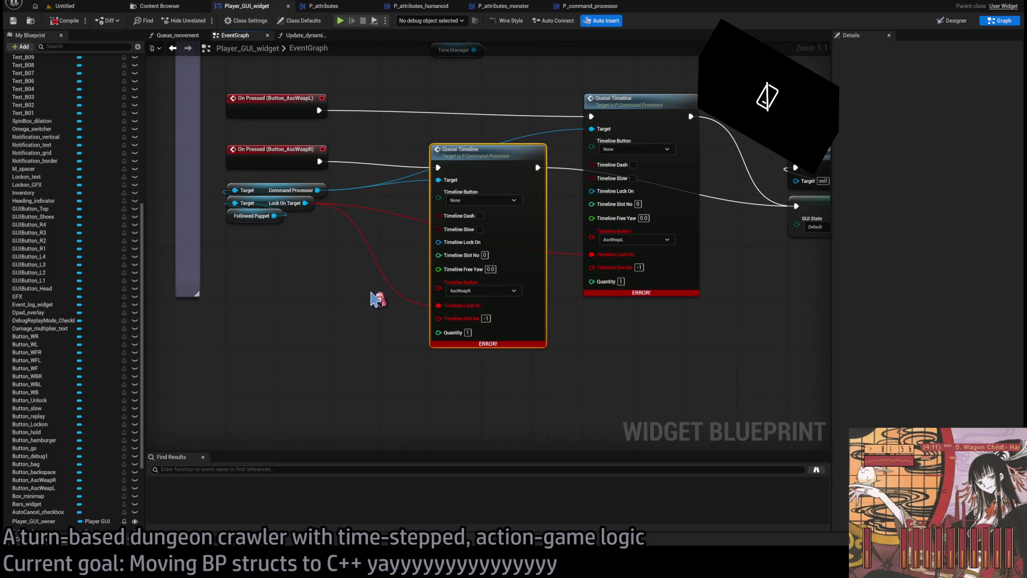
scroll(521, 355, down, 2)
scroll(569, 379, up, 2)
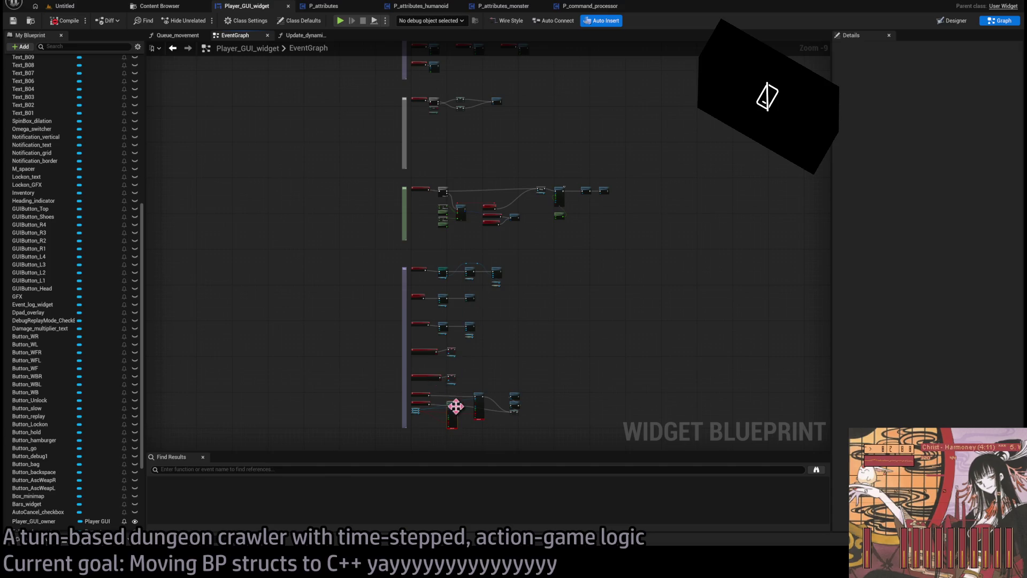
scroll(454, 407, up, 9)
click(336, 334)
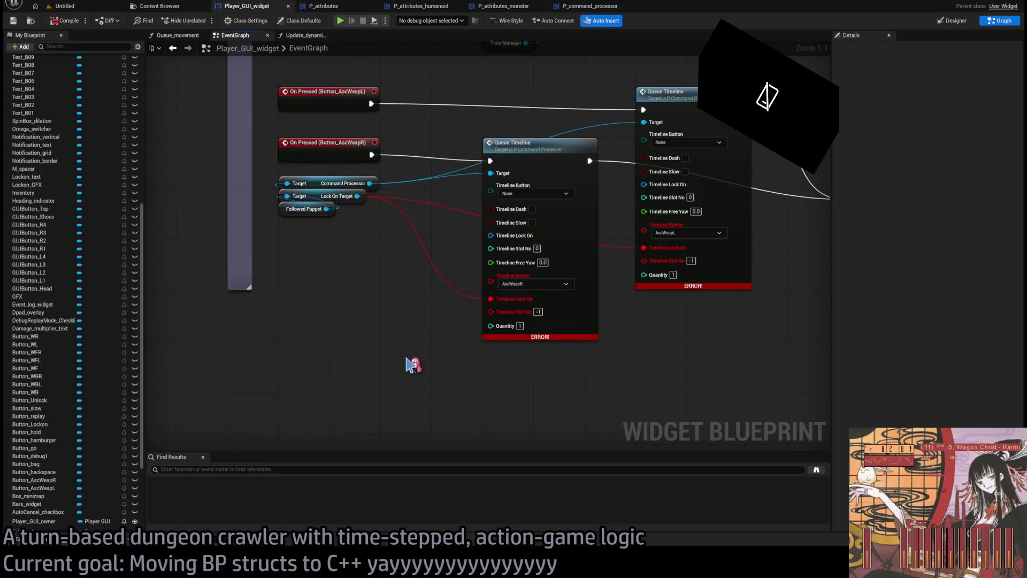
mouse_move(488, 399)
mouse_down()
mouse_move(440, 373)
mouse_move(514, 455)
mouse_up()
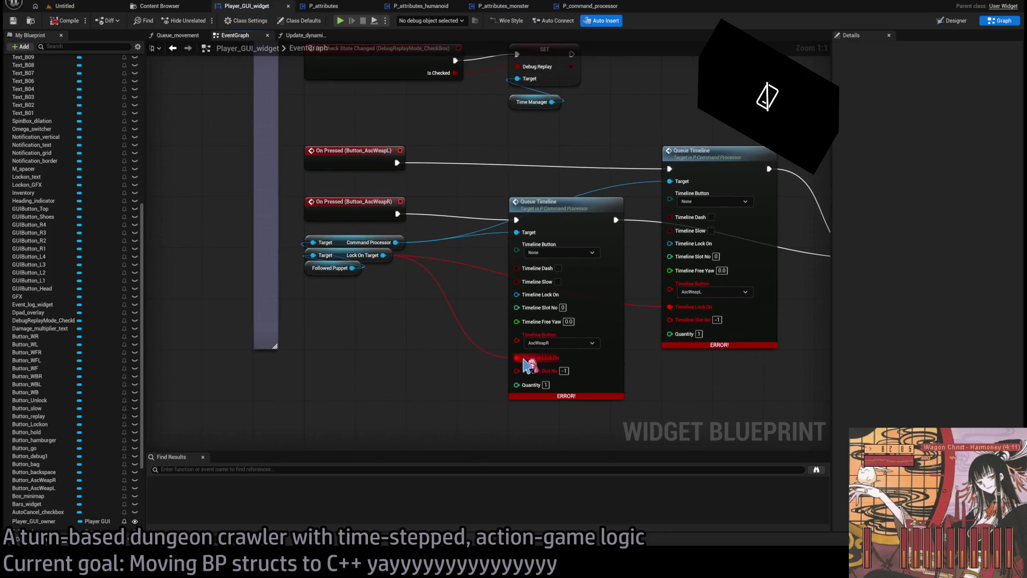
mouse_move(518, 361)
mouse_down()
mouse_move(551, 302)
mouse_move(538, 294)
mouse_up()
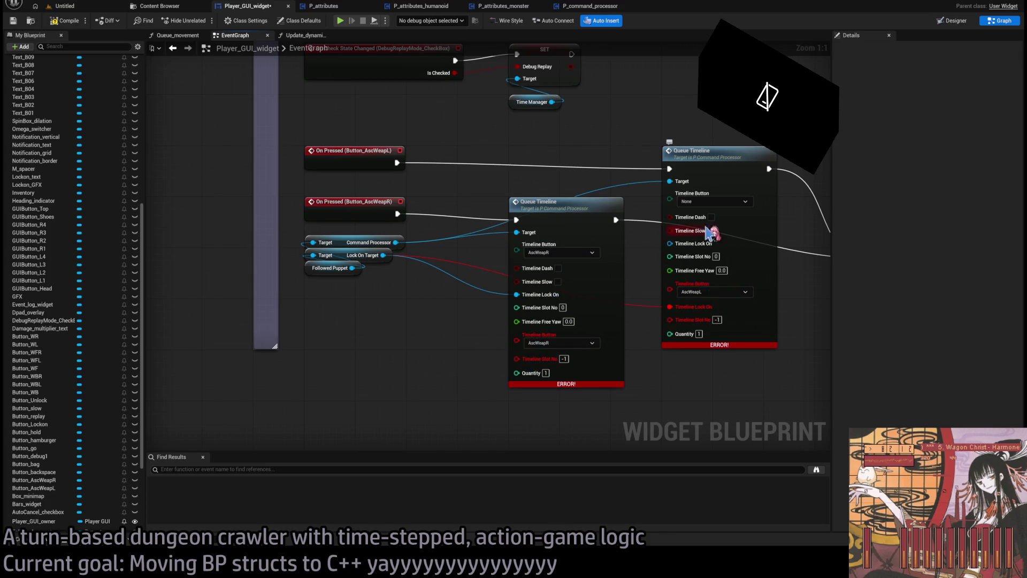
drag(705, 381, 654, 340)
click(510, 303)
text(-1)
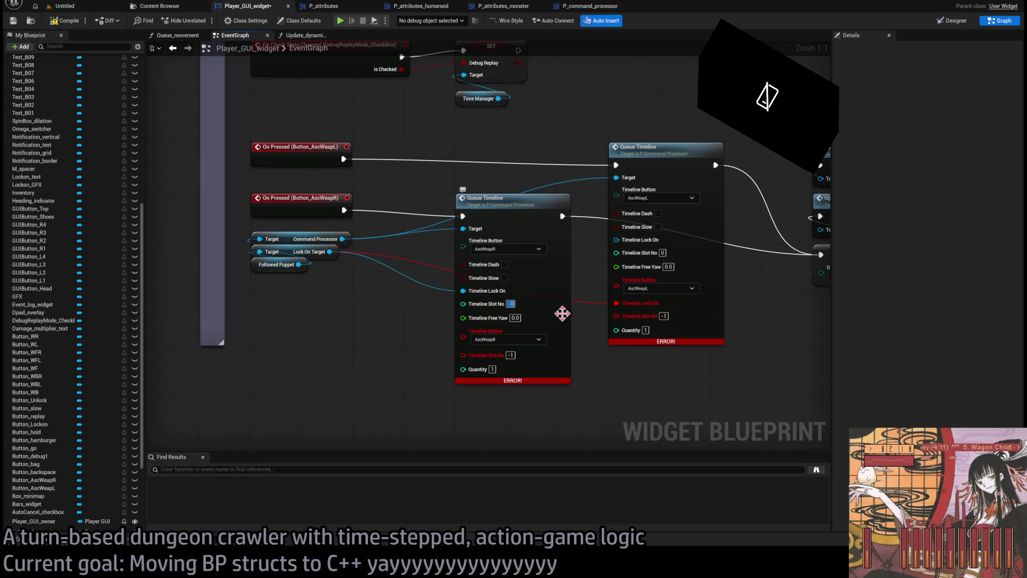
text(0)
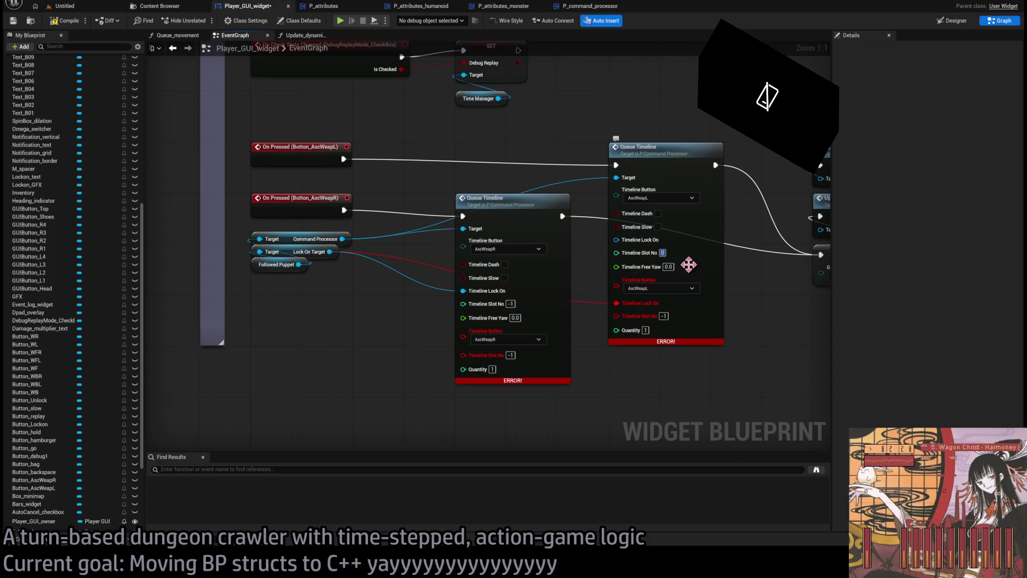
text(-1)
key(Return)
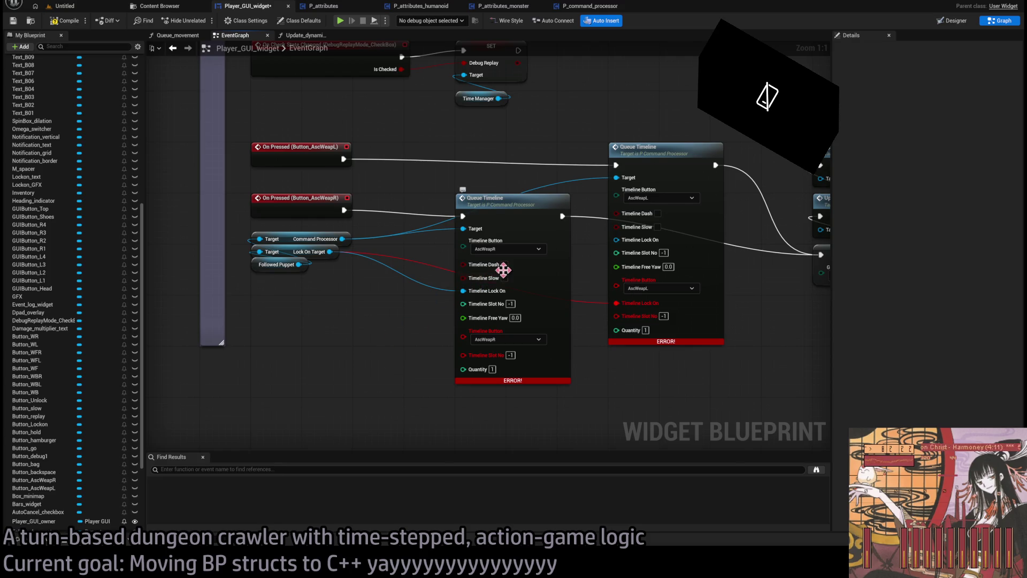
Connect Lock On Target to the right node's Timeline Lock On, refresh both Queue Timelines, and compile.
mouse_move(614, 356)
mouse_down()
mouse_move(563, 371)
mouse_move(572, 370)
mouse_up()
drag(287, 266, 601, 254)
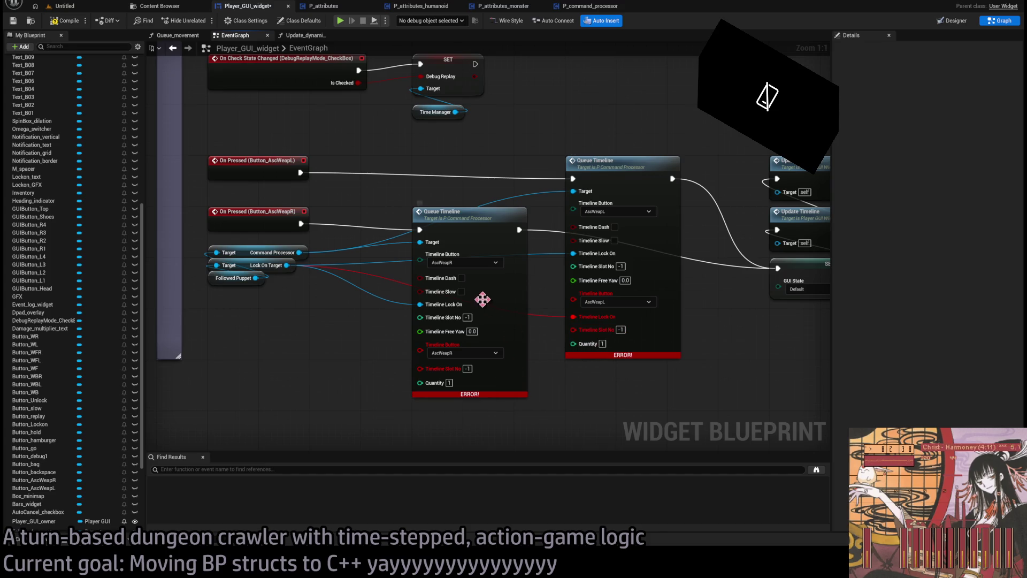
alt+click(573, 298)
alt+click(575, 295)
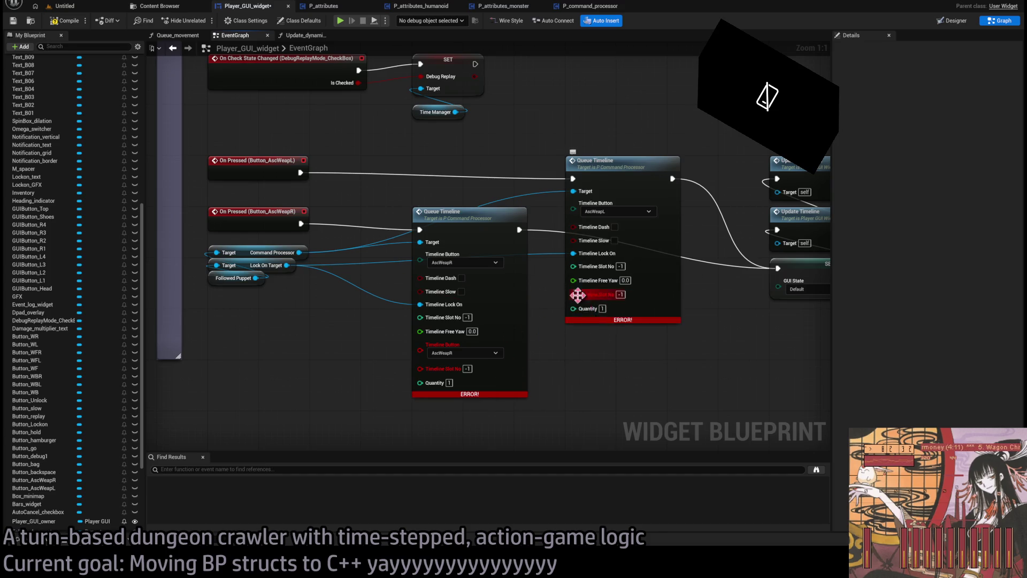
alt+click(578, 295)
alt+click(423, 350)
alt+click(422, 350)
drag(663, 358, 488, 358)
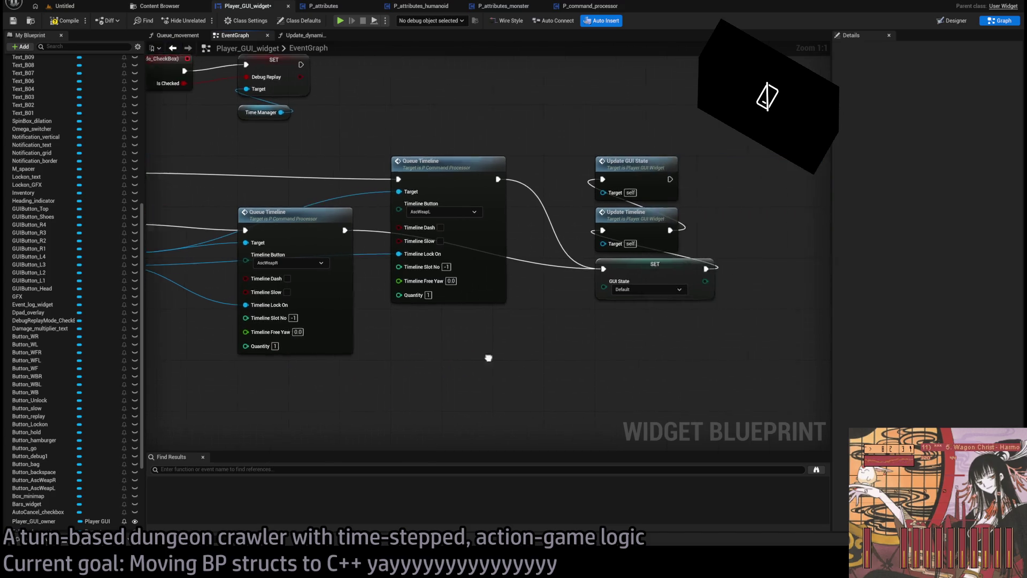
scroll(625, 332, down, 4)
click(64, 21)
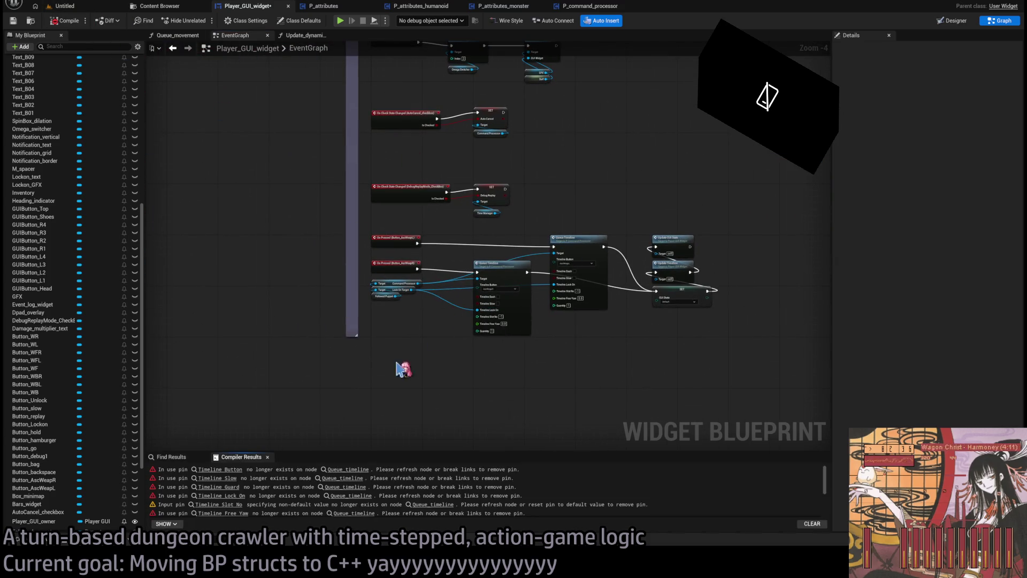
click(234, 471)
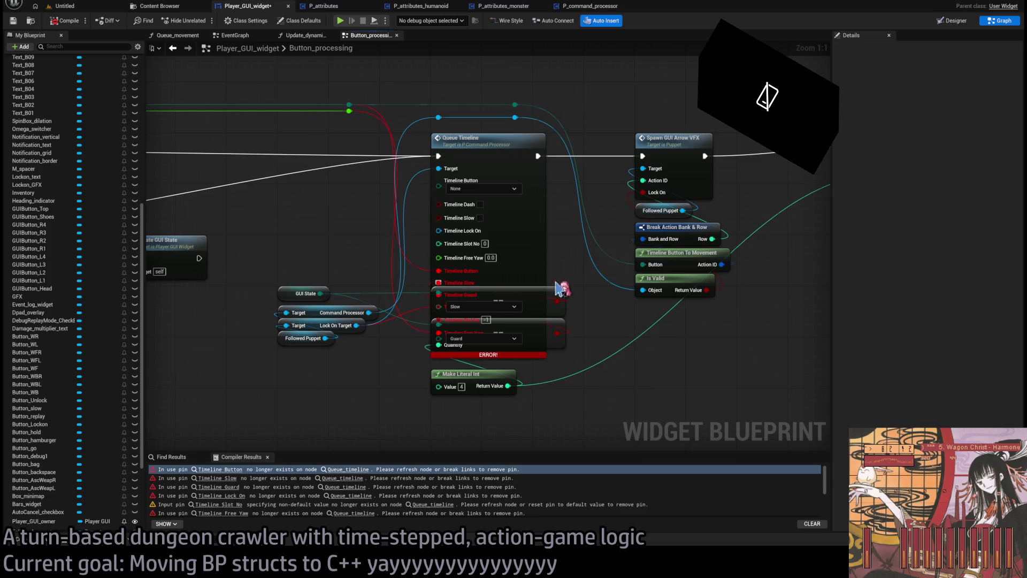
Check the ButtonOnHold event's input types and recompile the widget.
mouse_move(604, 281)
mouse_down()
mouse_move(549, 321)
mouse_move(414, 375)
mouse_up()
drag(586, 407, 627, 421)
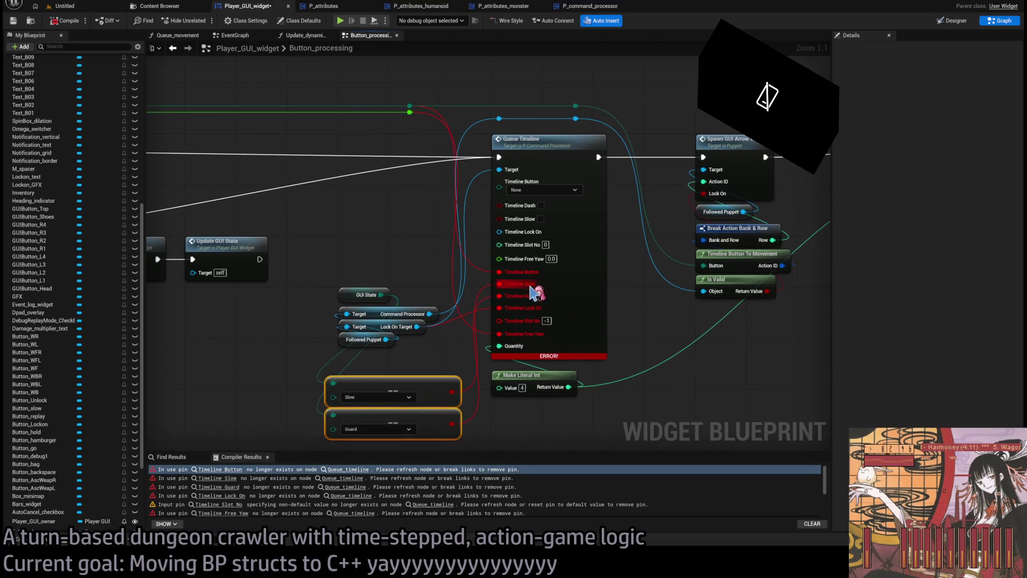
double_click(502, 272)
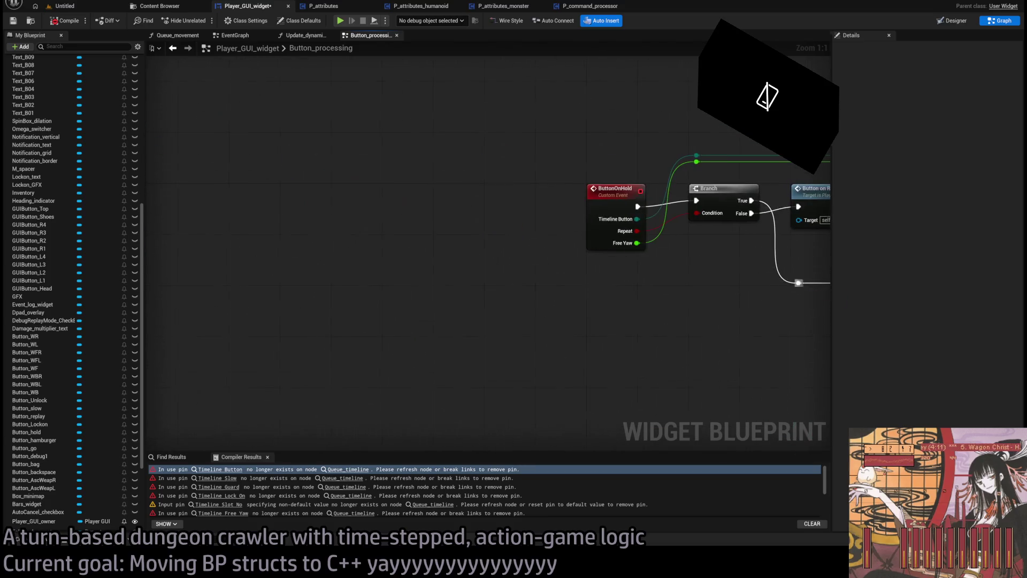
click(448, 228)
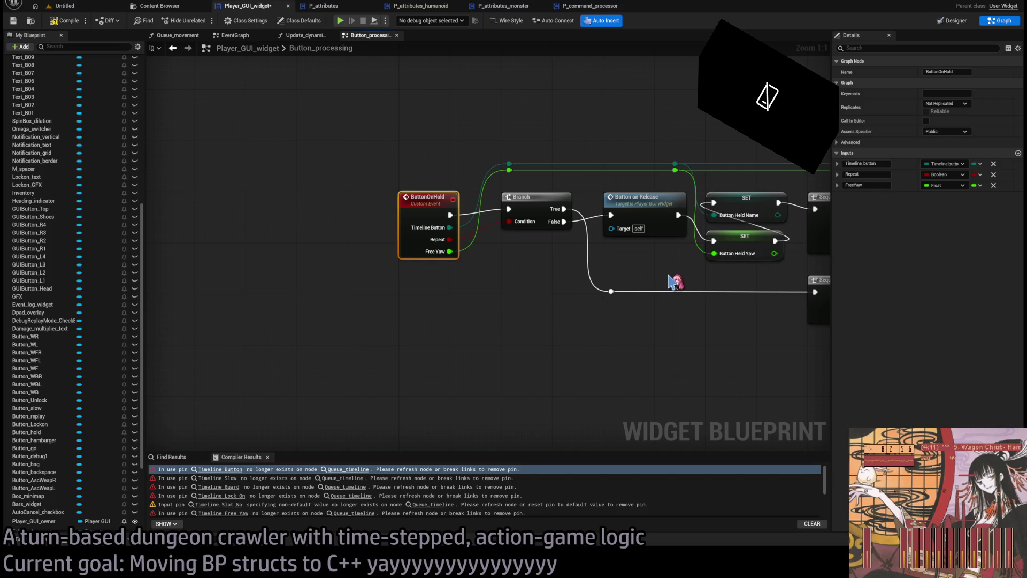
key(alt+Left)
click(65, 20)
Wire the button value into Timeline Button, move the slow wire to Timeline Slow, and delete Guard.
drag(447, 283, 538, 271)
drag(561, 205, 490, 195)
drag(471, 154, 576, 231)
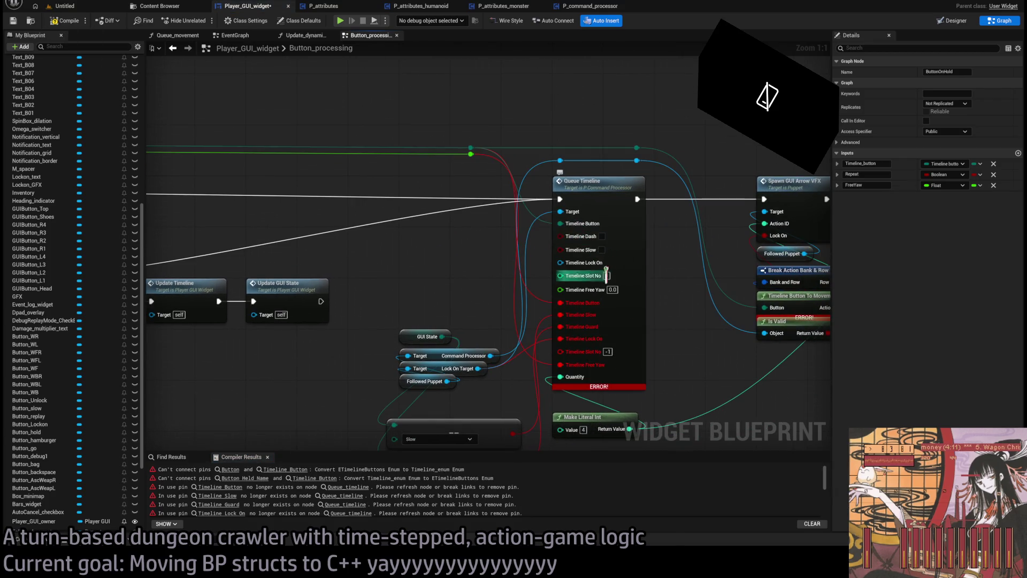
drag(563, 319, 573, 251)
drag(564, 321, 583, 212)
click(516, 372)
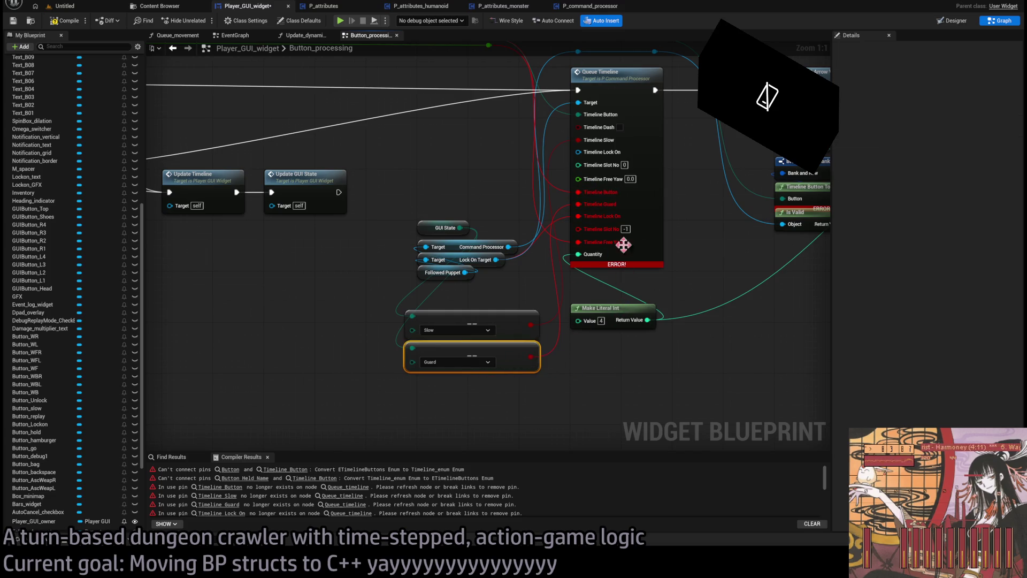
key(Delete)
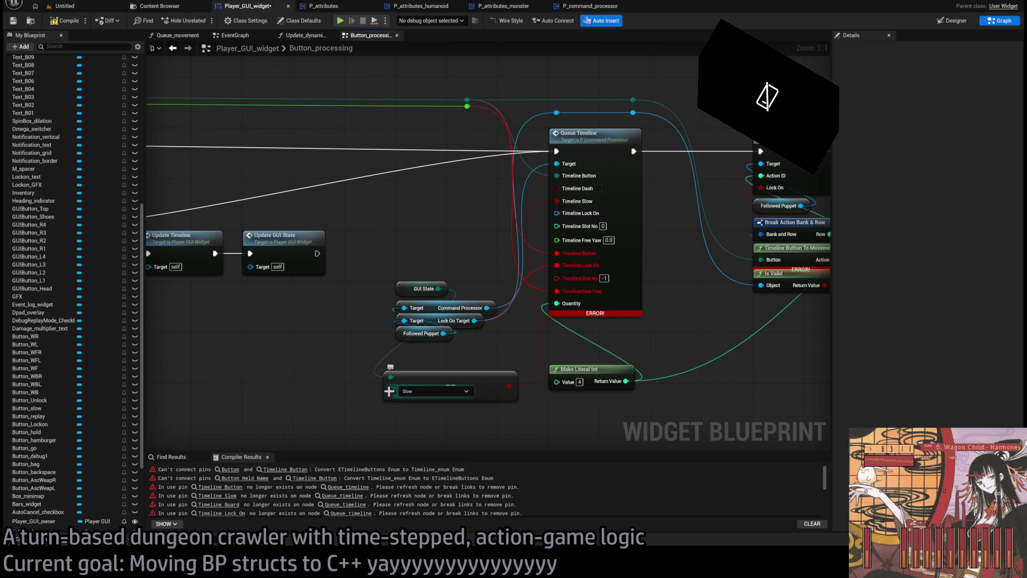
Refresh Queue Timeline, move the free yaw wire to Timeline Free Yaw, clear orphaned pins, and recompile.
alt+click(559, 253)
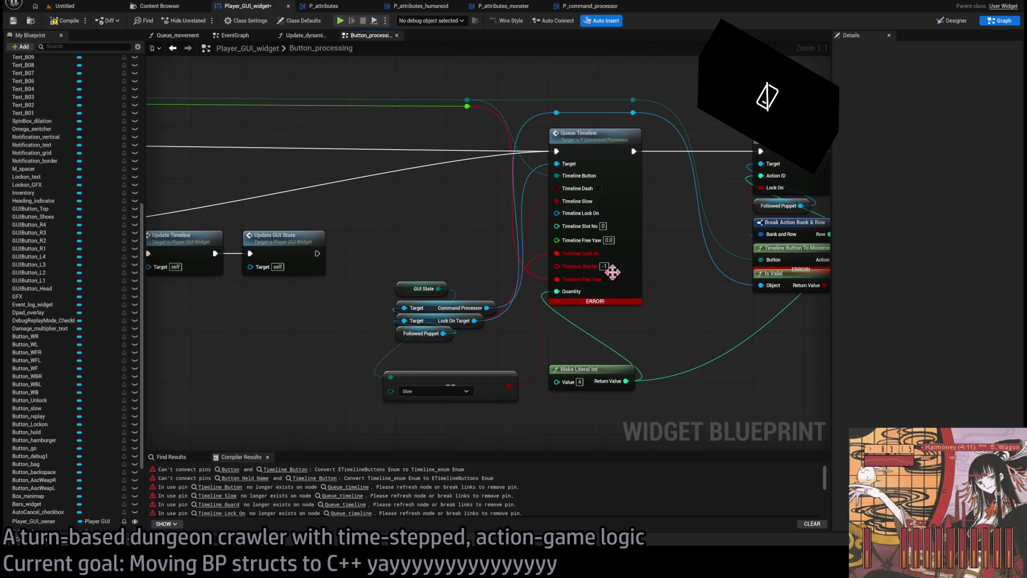
alt+click(560, 253)
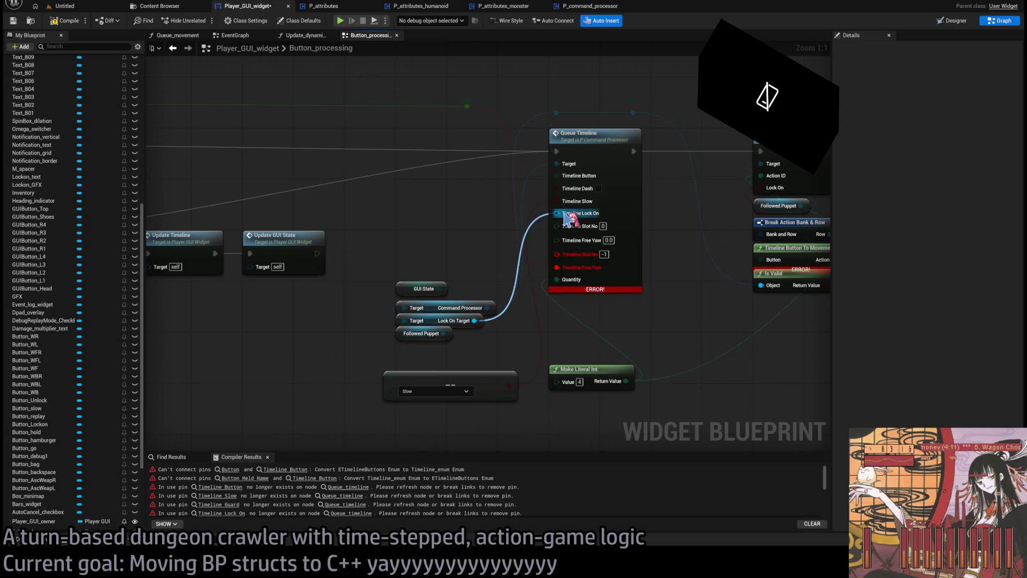
click(603, 225)
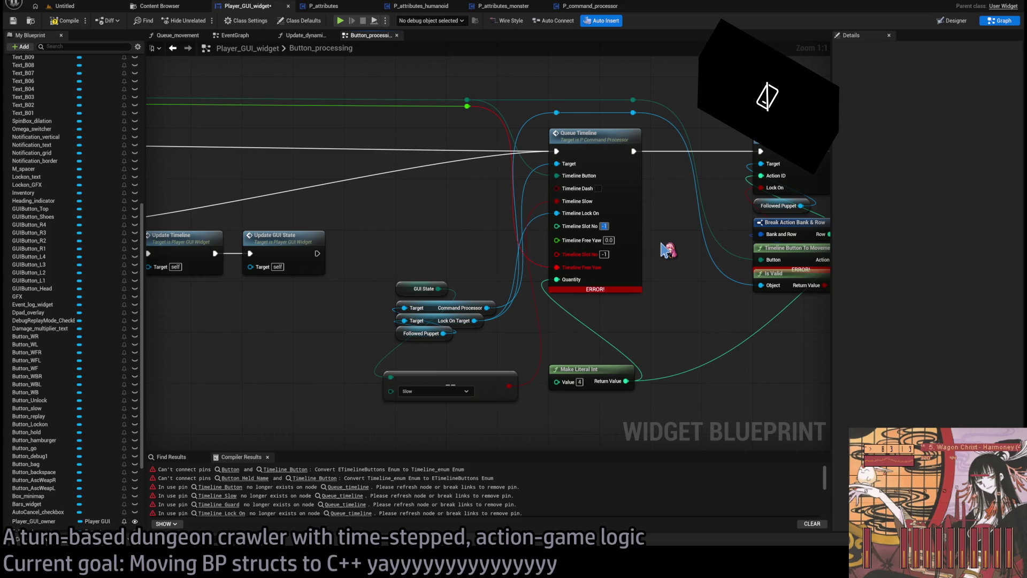
drag(557, 267, 557, 239)
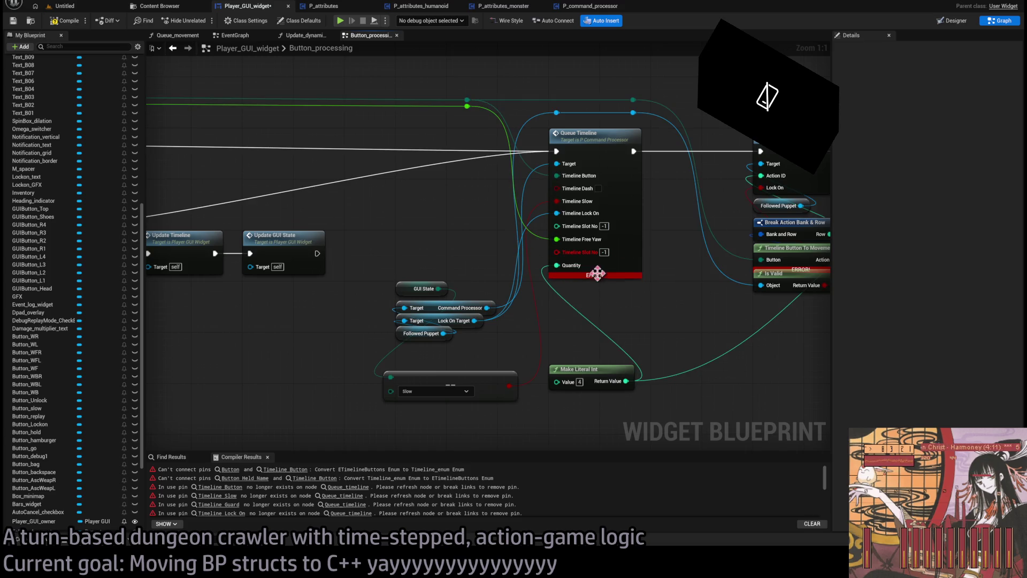
mouse_move(626, 291)
mouse_down()
mouse_move(496, 298)
mouse_move(523, 298)
mouse_move(443, 319)
mouse_up()
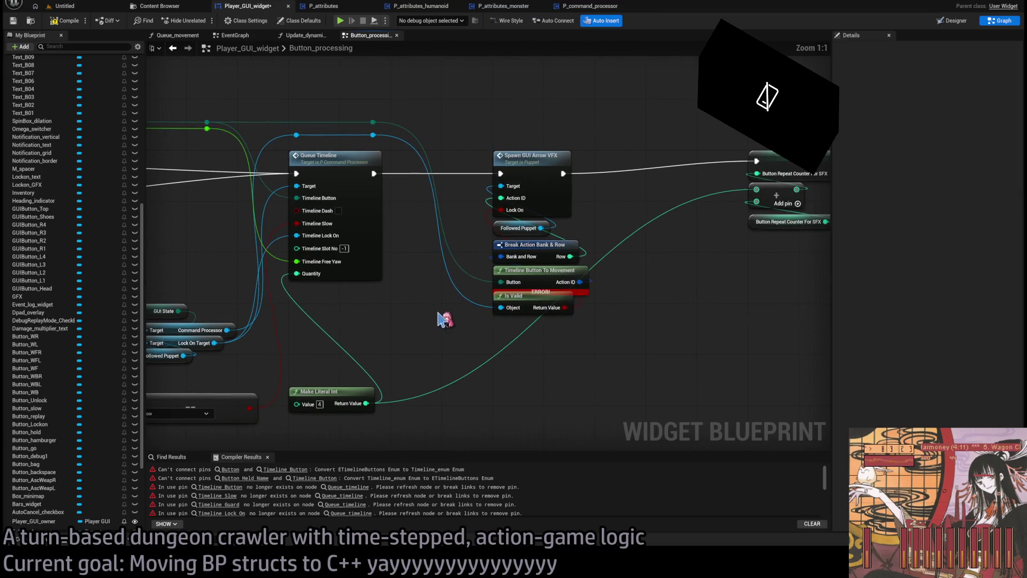
click(63, 21)
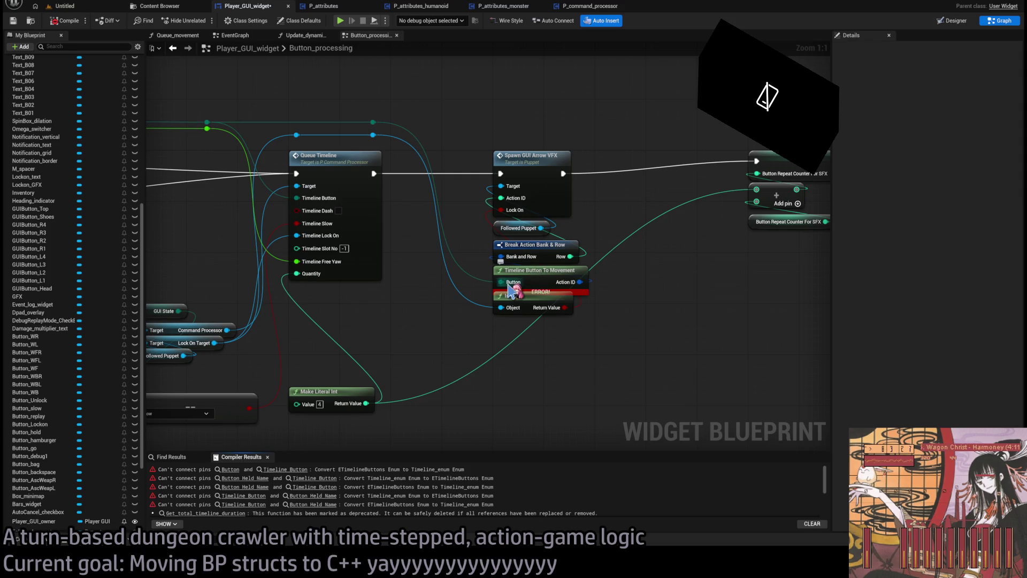
click(541, 269)
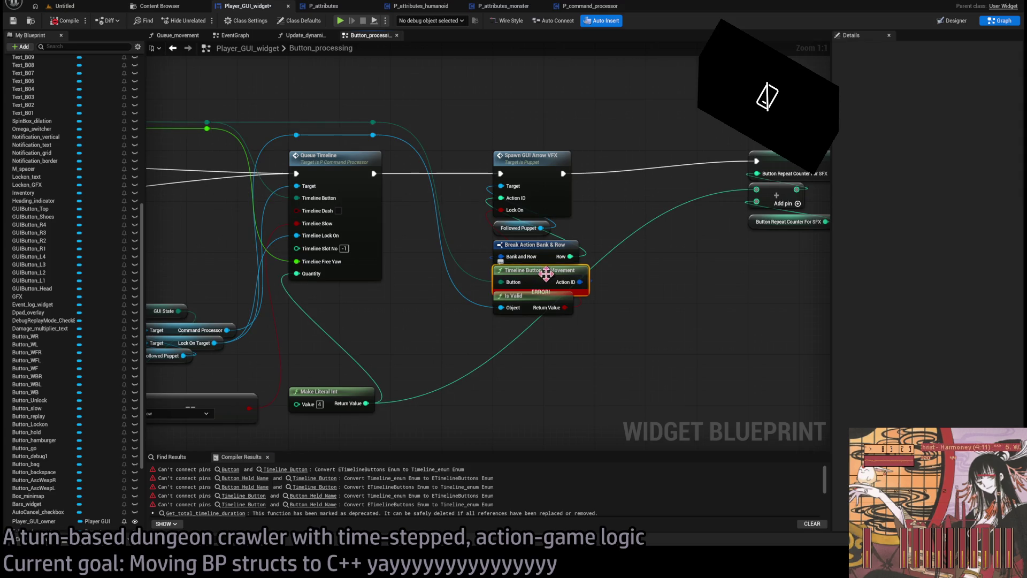
double_click(547, 271)
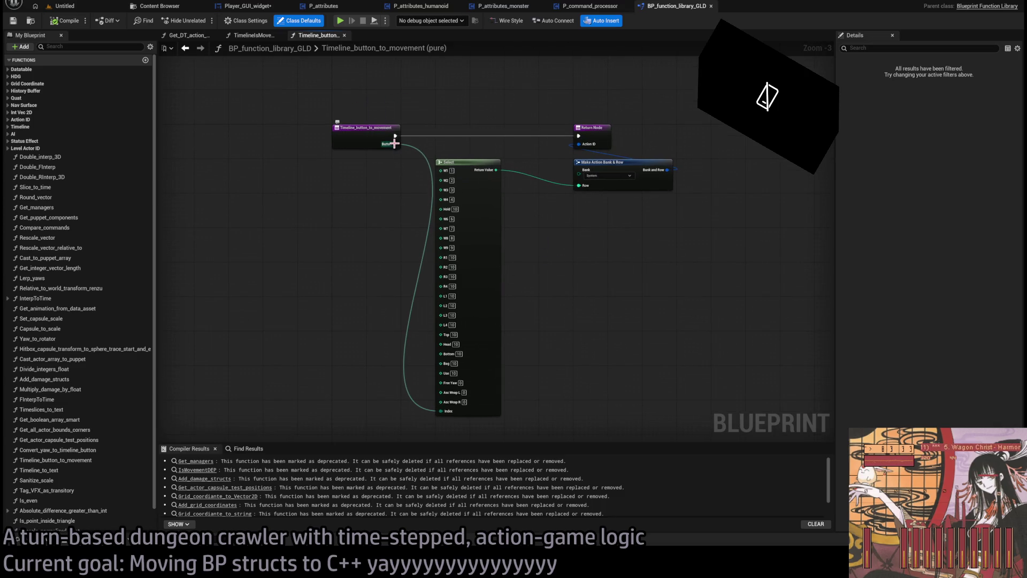
Disconnect Row from the old Select and drive it from a new Select indexed by Button.
click(386, 138)
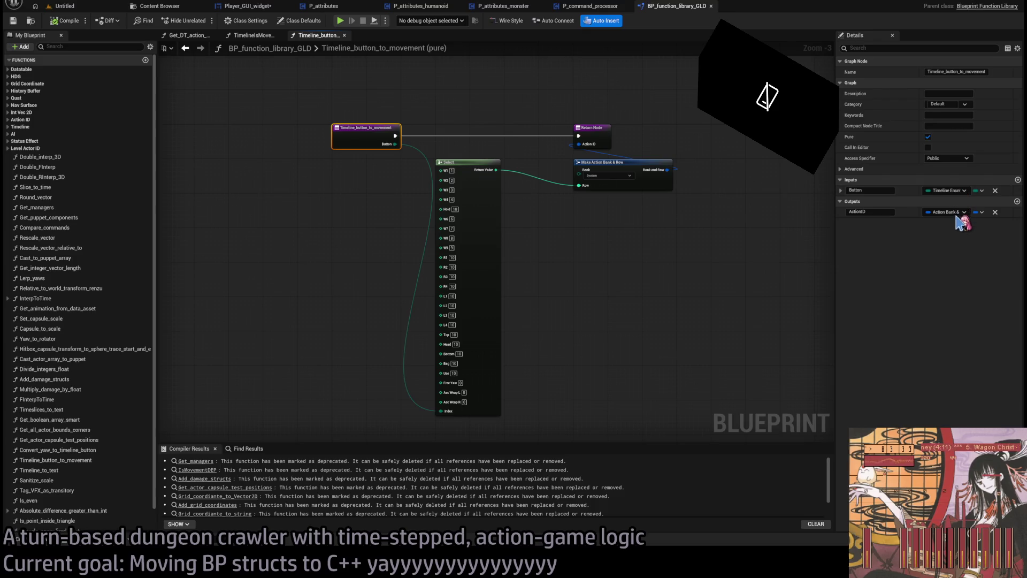
click(515, 212)
mouse_move(555, 178)
mouse_down()
mouse_move(585, 185)
mouse_move(559, 262)
mouse_move(591, 259)
mouse_up()
alt+click(583, 185)
drag(584, 186, 572, 262)
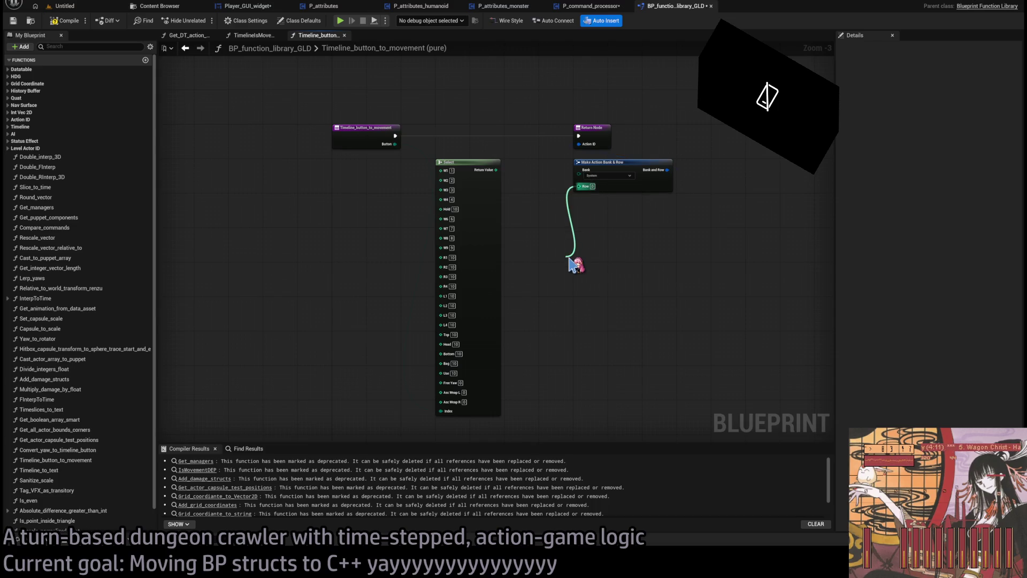
drag(573, 262, 574, 265)
click(623, 416)
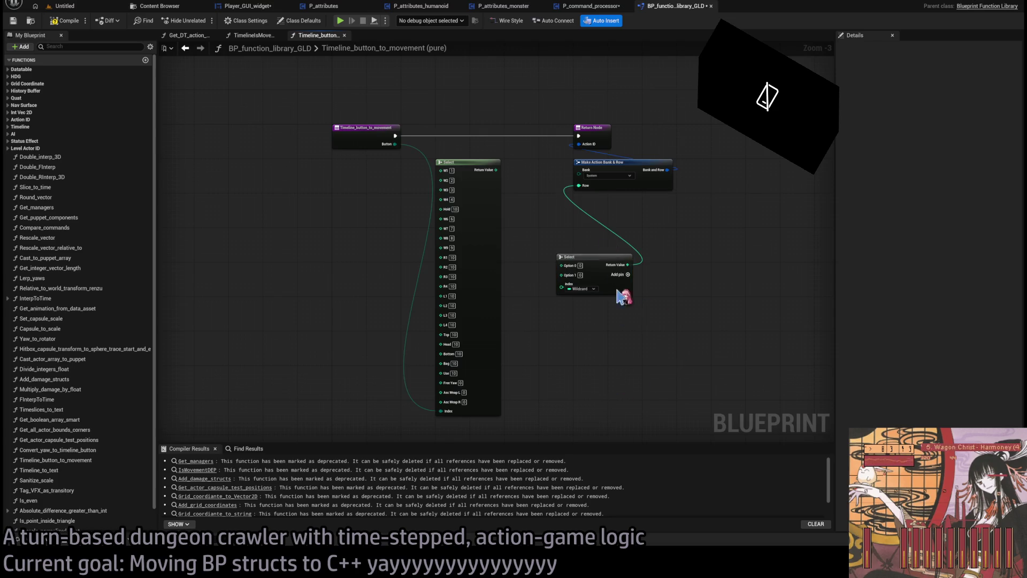
mouse_move(398, 144)
mouse_down()
mouse_move(458, 222)
mouse_move(562, 288)
mouse_up()
mouse_move(601, 257)
mouse_down()
mouse_move(555, 167)
mouse_move(528, 170)
mouse_up()
scroll(528, 170, up, 3)
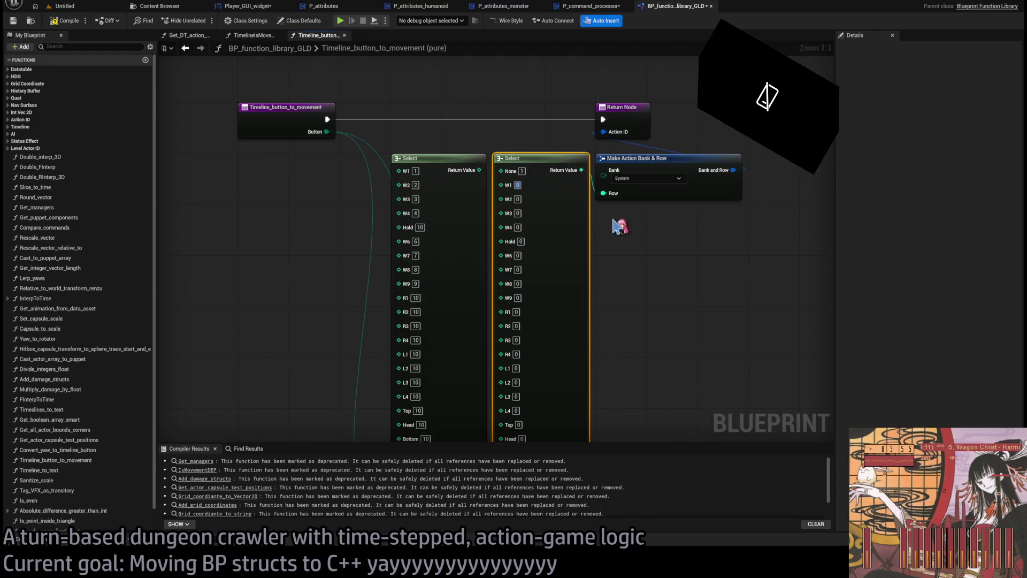
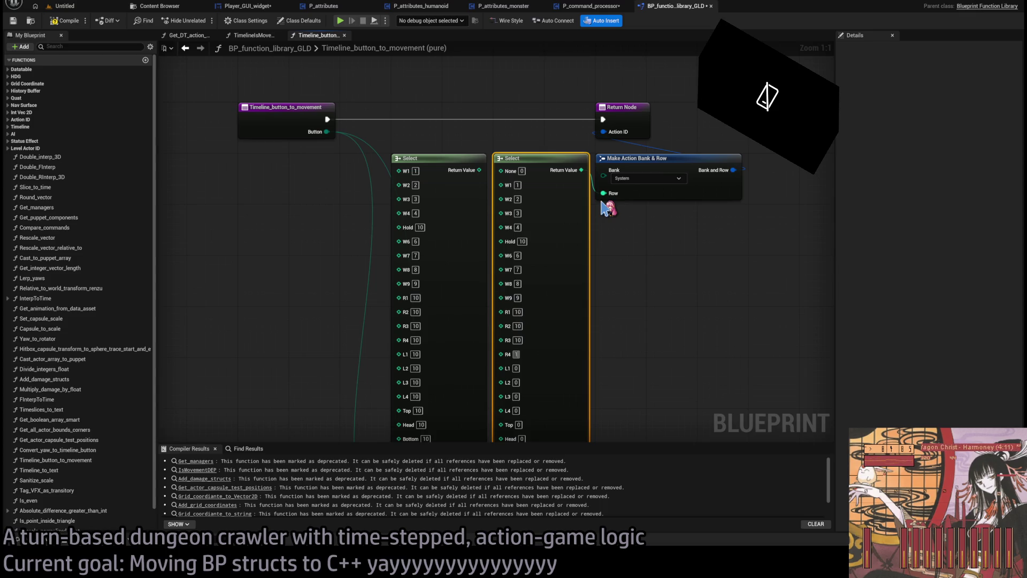
text(10)
Swap the old Select node for the new one with None and Shoes entries feeding Make Action Bank & Row, then compile.
scroll(666, 334, down, 5)
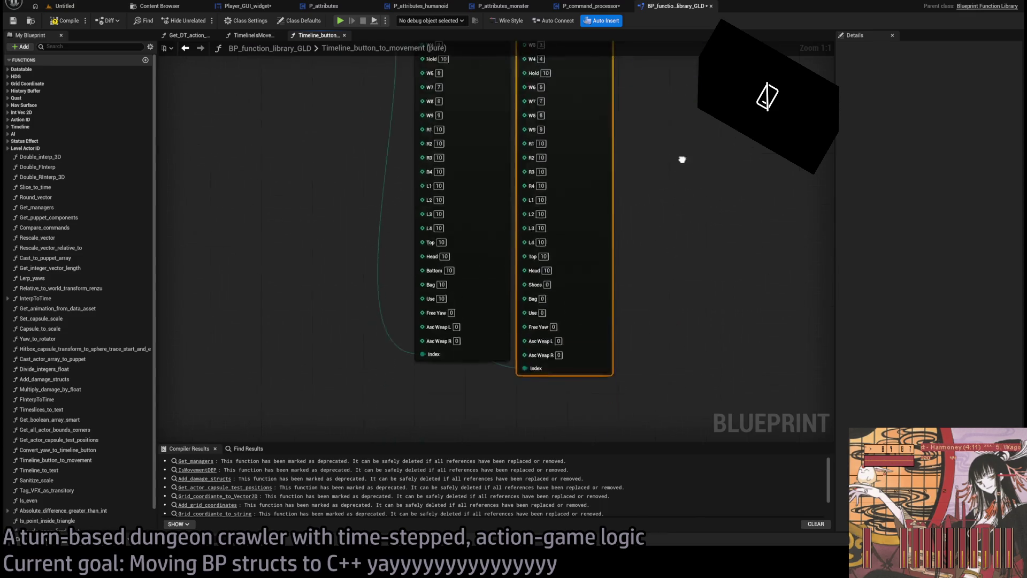
double_click(539, 169)
text(10)
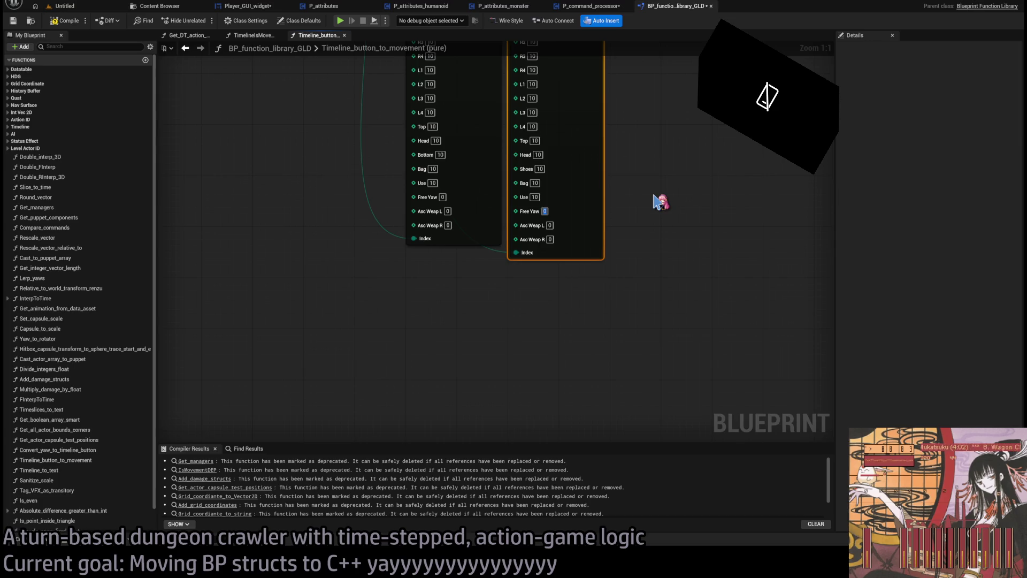
scroll(665, 291, down, 1)
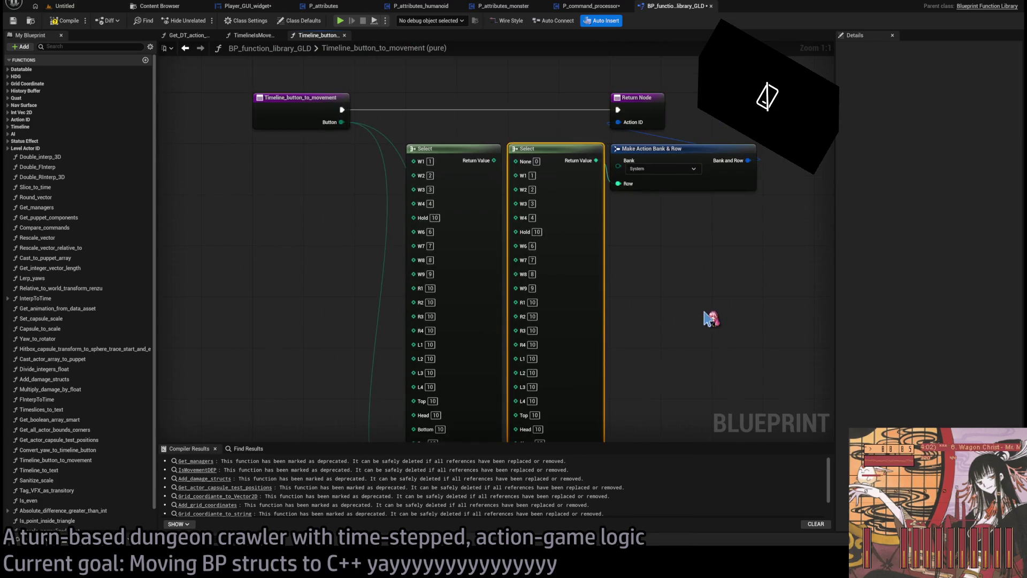
click(487, 108)
key(Delete)
drag(539, 116, 452, 114)
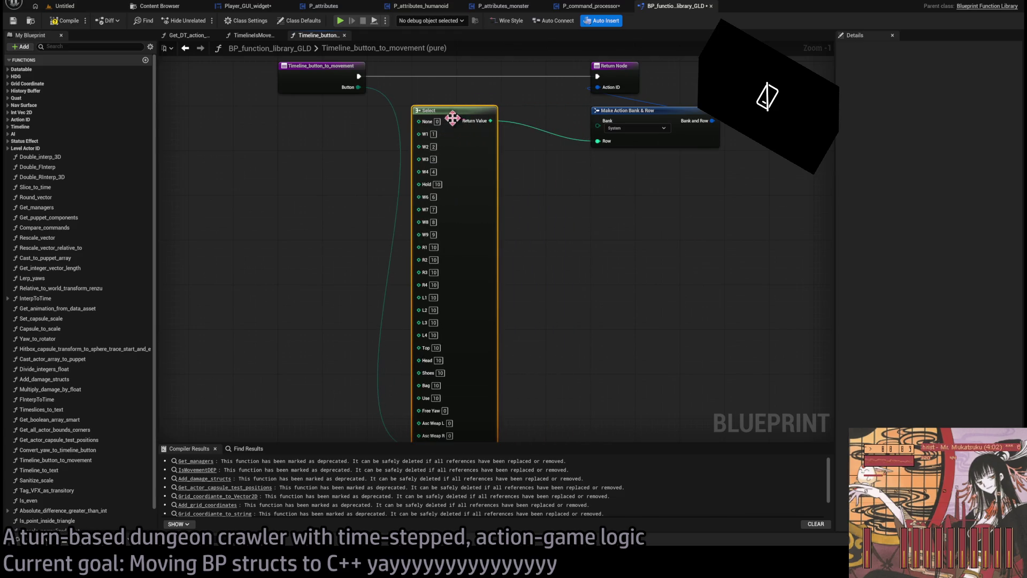
click(498, 150)
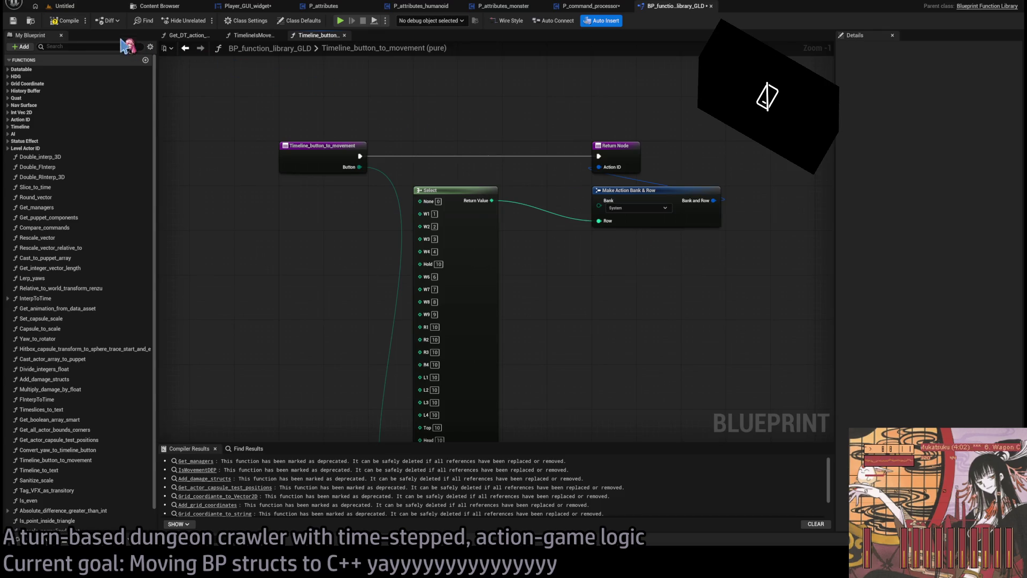
click(65, 21)
Close the Timeline_button_to_movement graph and function library, then compile P_command_processor.
middle_click(329, 39)
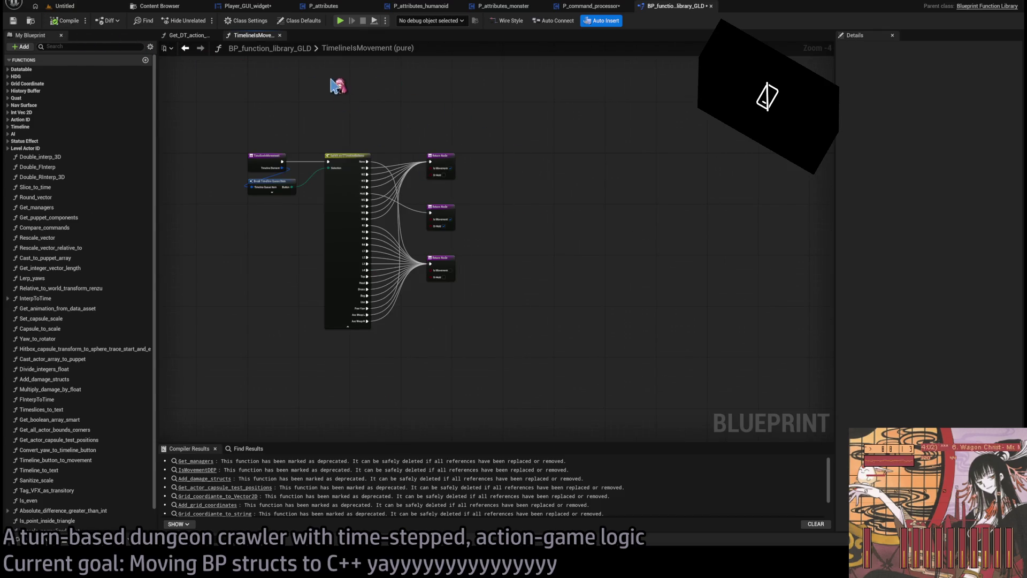
scroll(548, 137, down, 2)
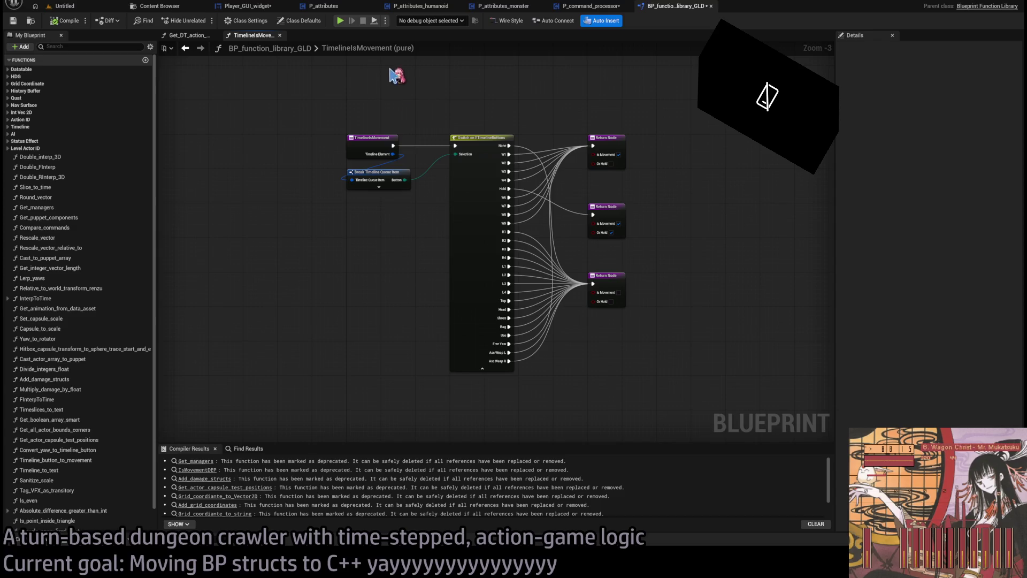
middle_click(675, 9)
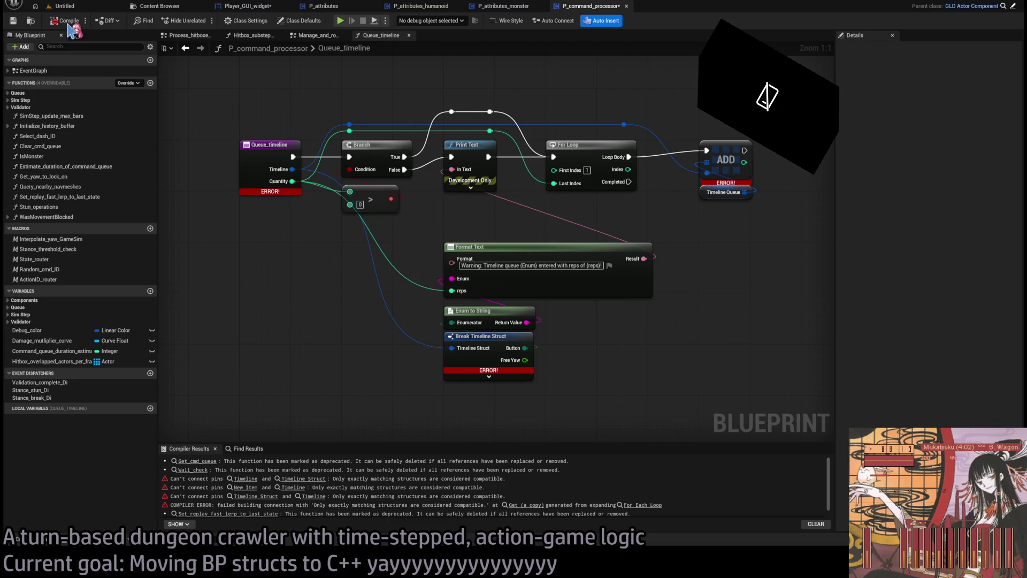
click(69, 22)
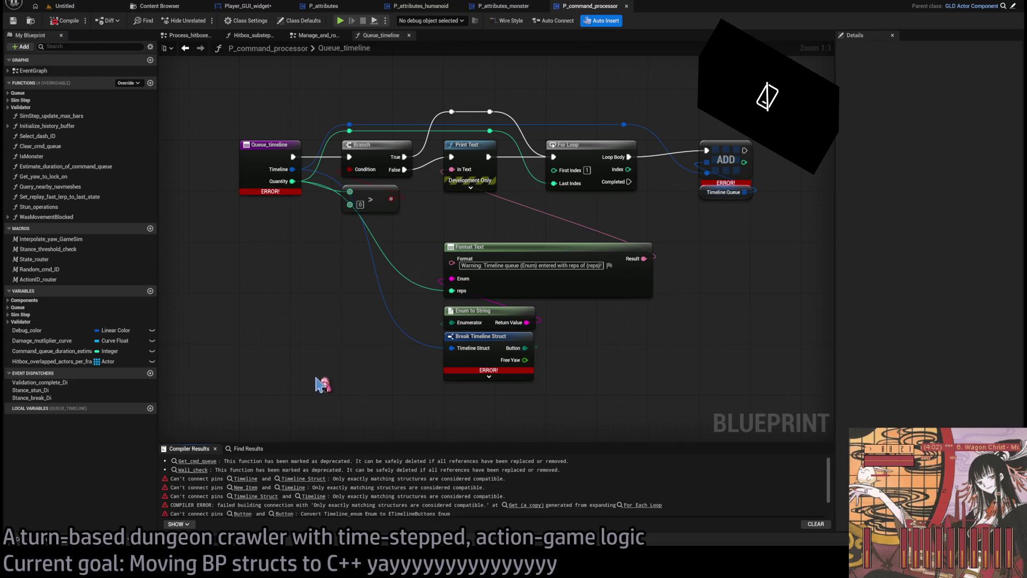
Move through P_attributes and P_attributes_humanoid to the Player_GUI_widget blueprint.
click(334, 8)
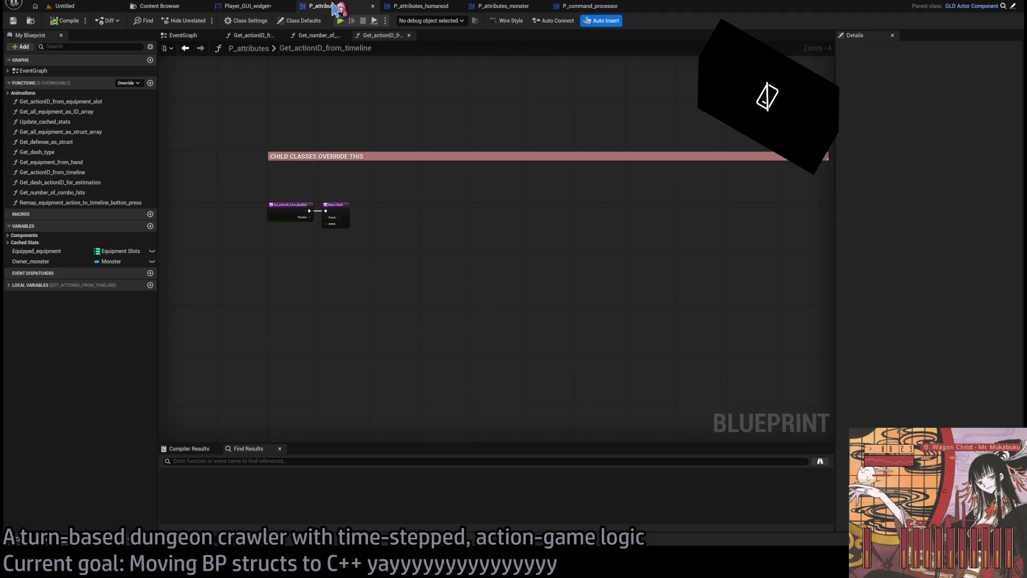
click(415, 6)
click(249, 7)
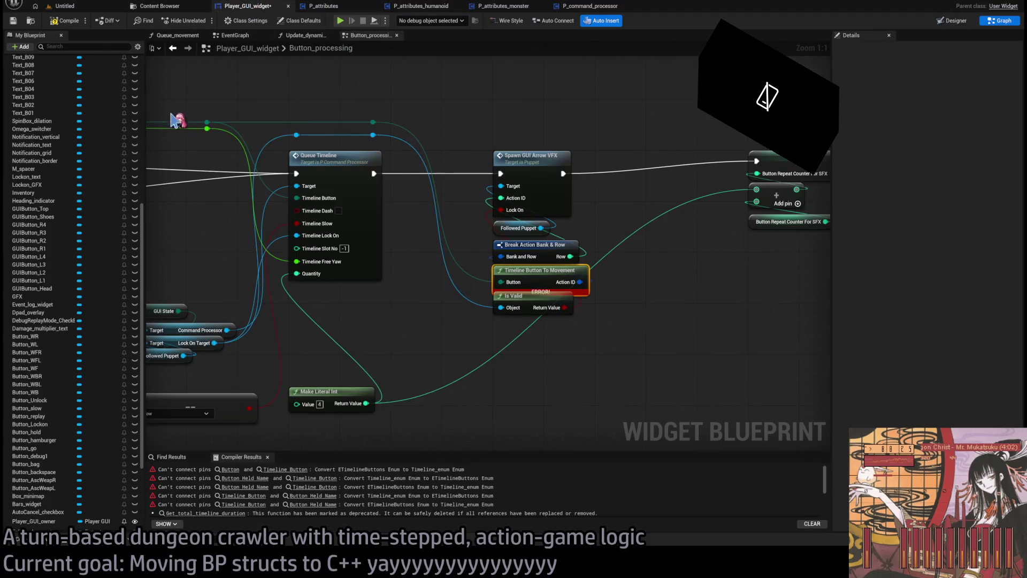
Compile Player_GUI_widget and jump to the Button on Hold node behind the first error.
click(74, 25)
scroll(497, 269, down, 3)
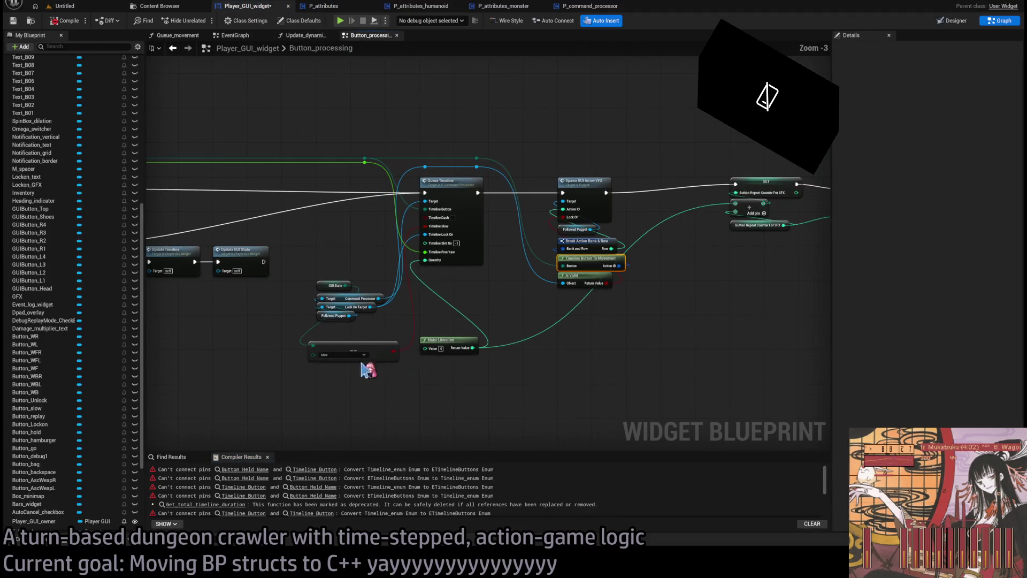
click(264, 469)
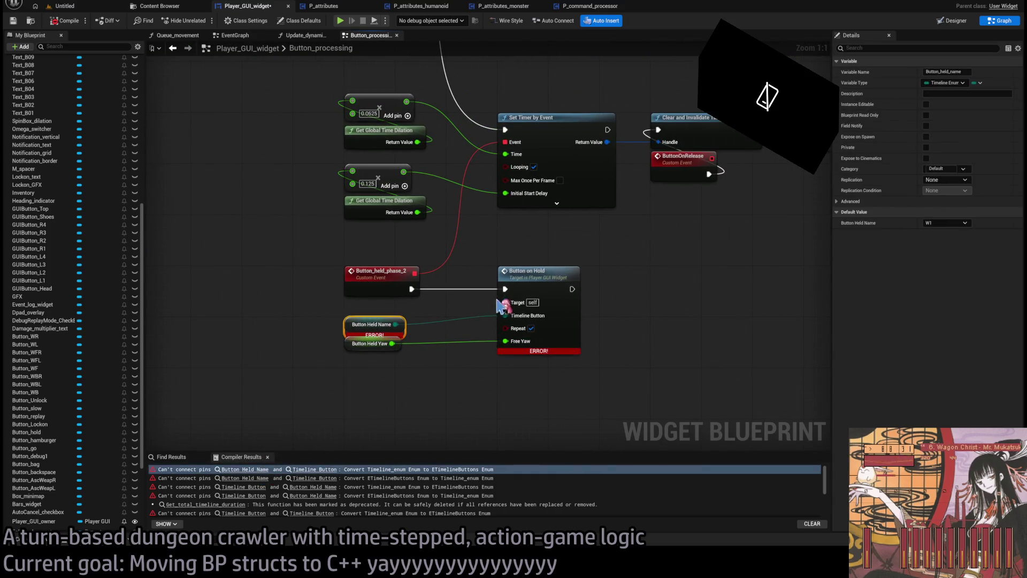
click(544, 268)
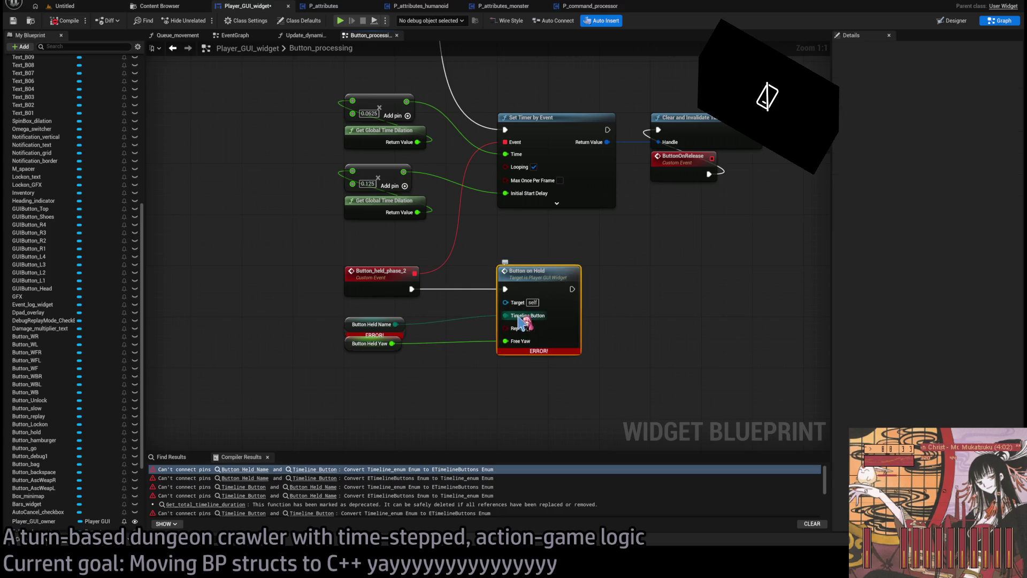
click(653, 294)
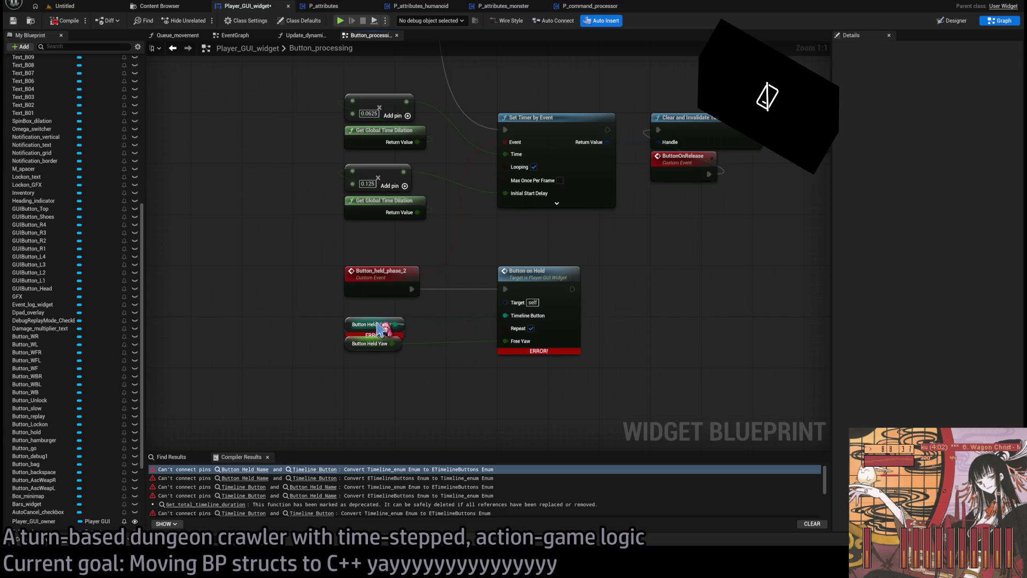
Change Button Held Name to the Timeline buttons enum type, recompile, and open the Queue_movement error.
click(353, 324)
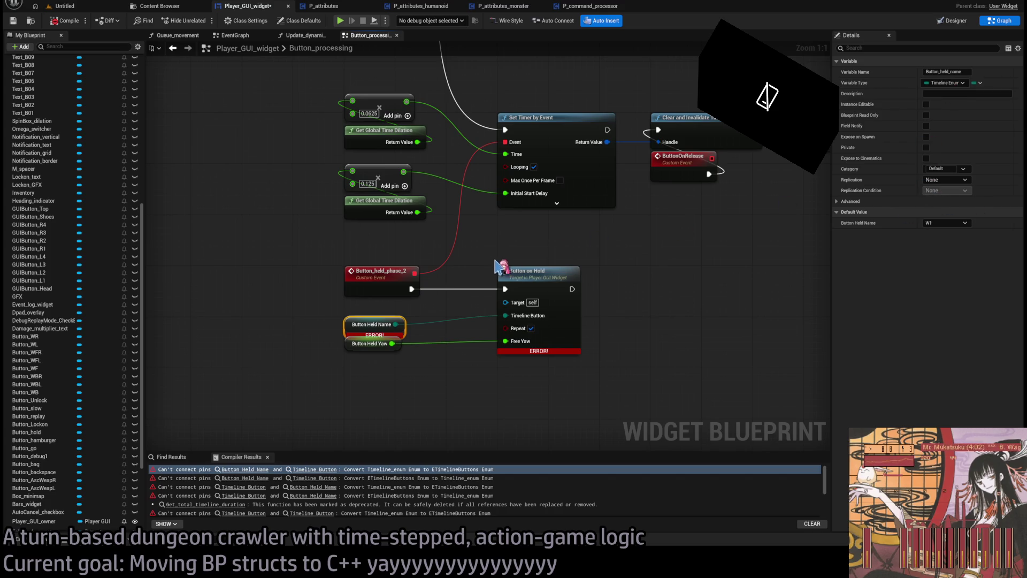
scroll(527, 340, down, 1)
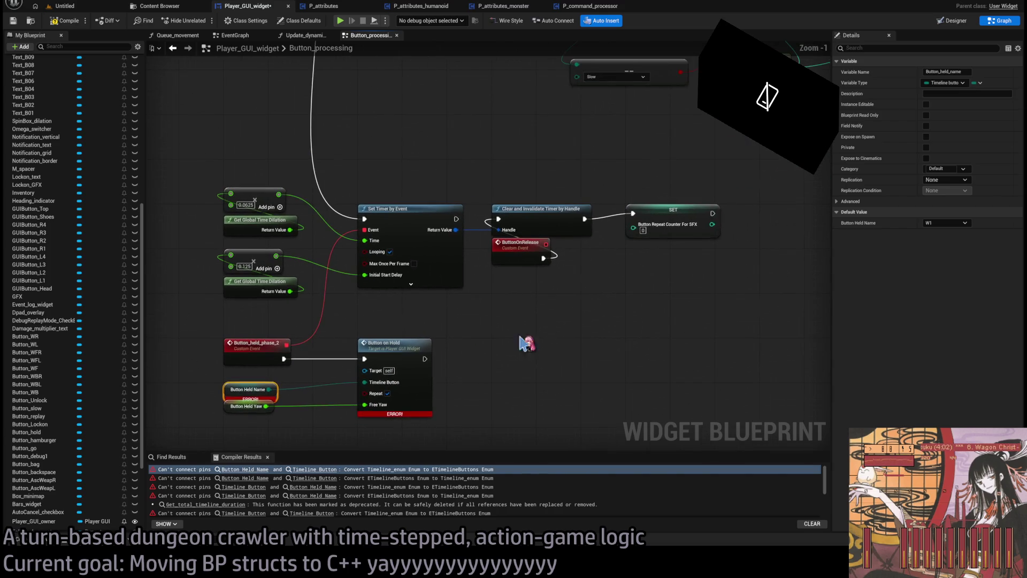
scroll(546, 305, down, 2)
click(64, 20)
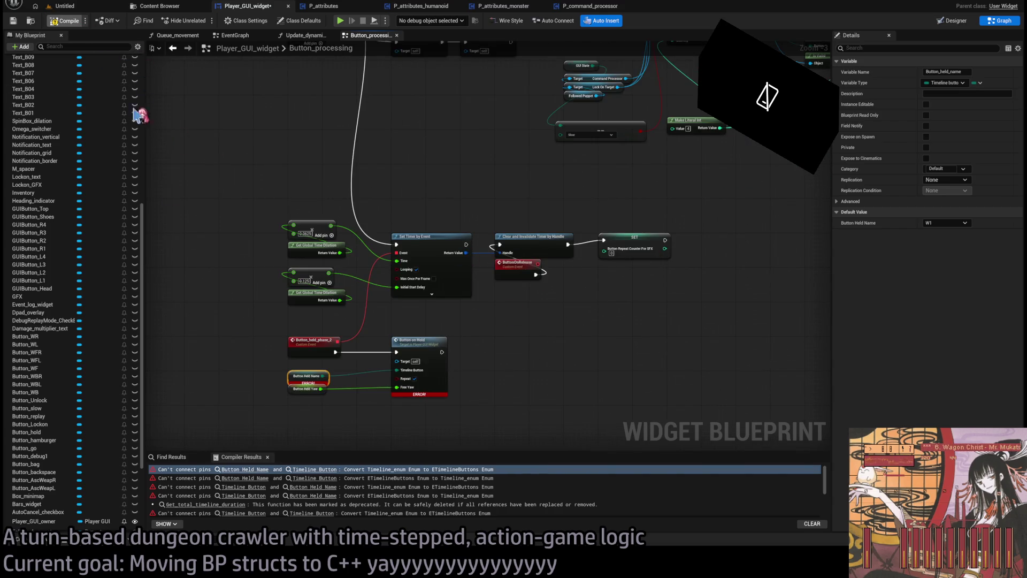
click(255, 478)
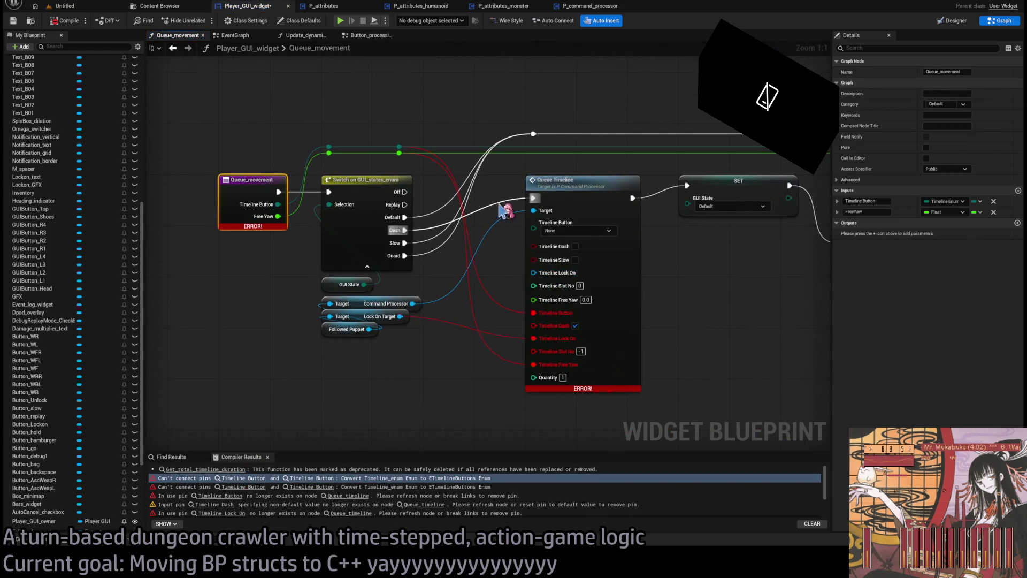
Rewire Queue Timeline: button input into Timeline Button, lock-on and Free Yaw wires onto the new pins.
alt+click(534, 312)
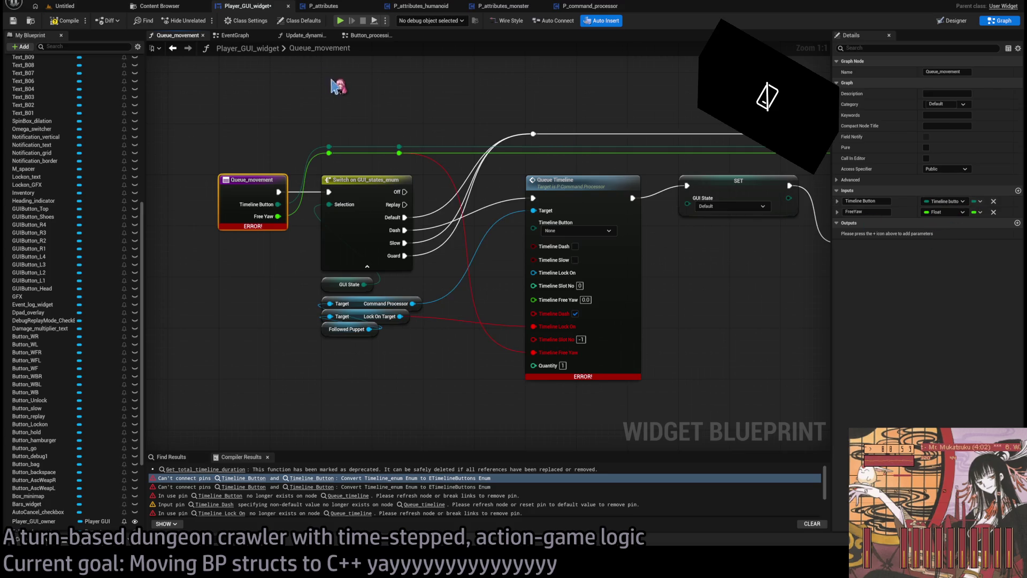
drag(399, 147, 548, 231)
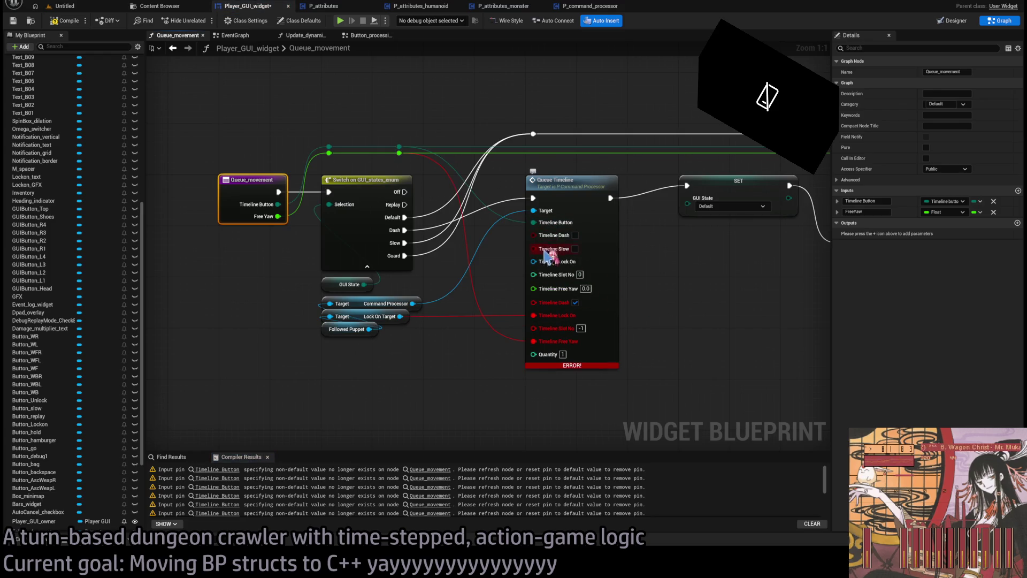
drag(533, 314, 533, 261)
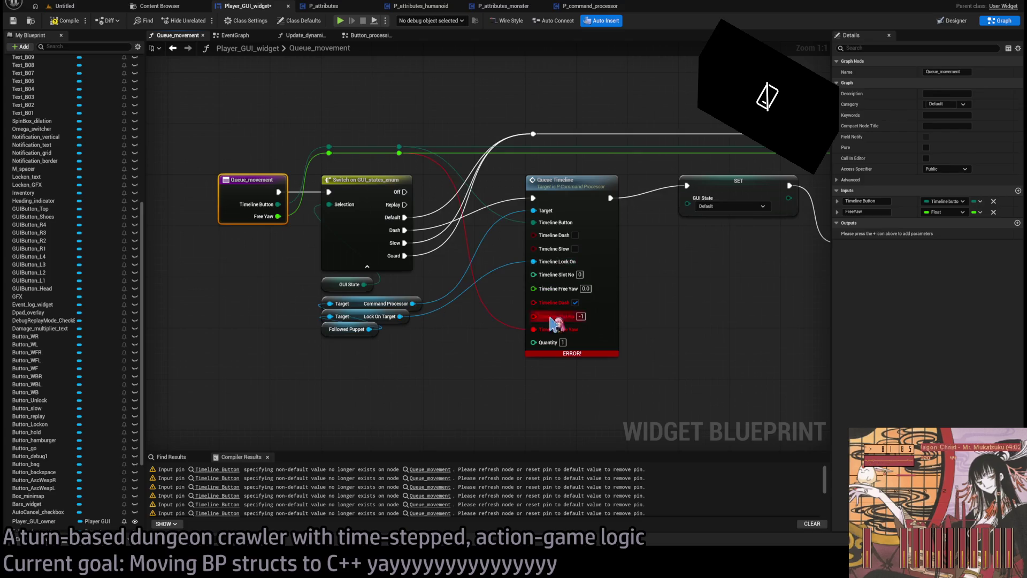
drag(534, 327, 539, 290)
drag(540, 289, 538, 289)
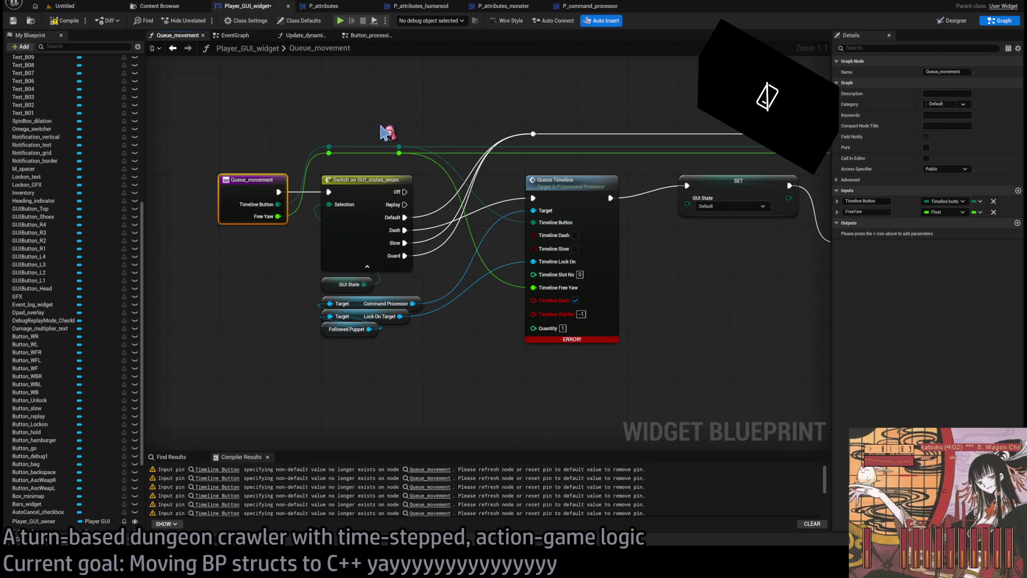
Tick Timeline Dash on the Queue Timeline node and refresh it to drop the orphaned pins.
click(575, 300)
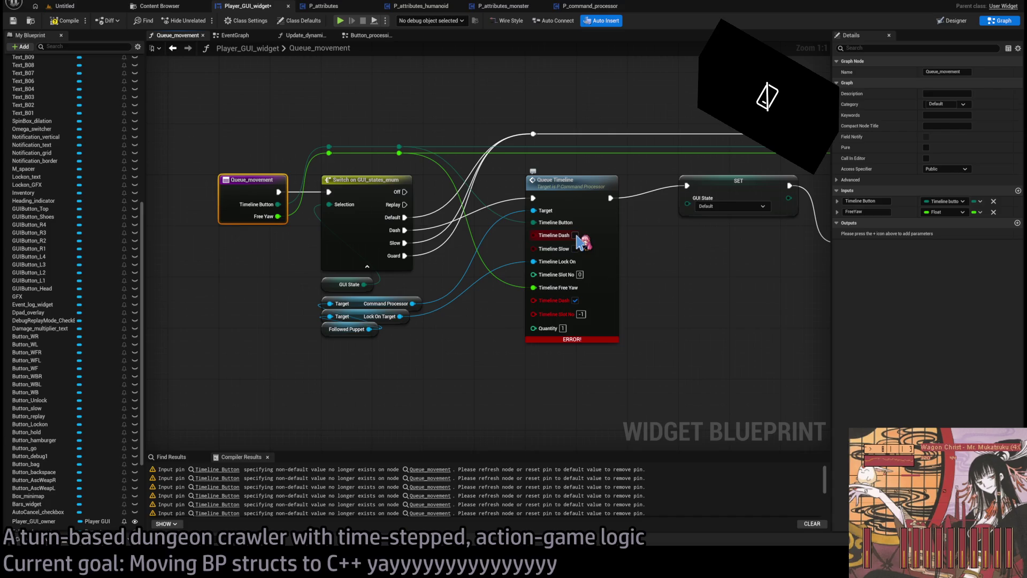
drag(587, 243, 506, 265)
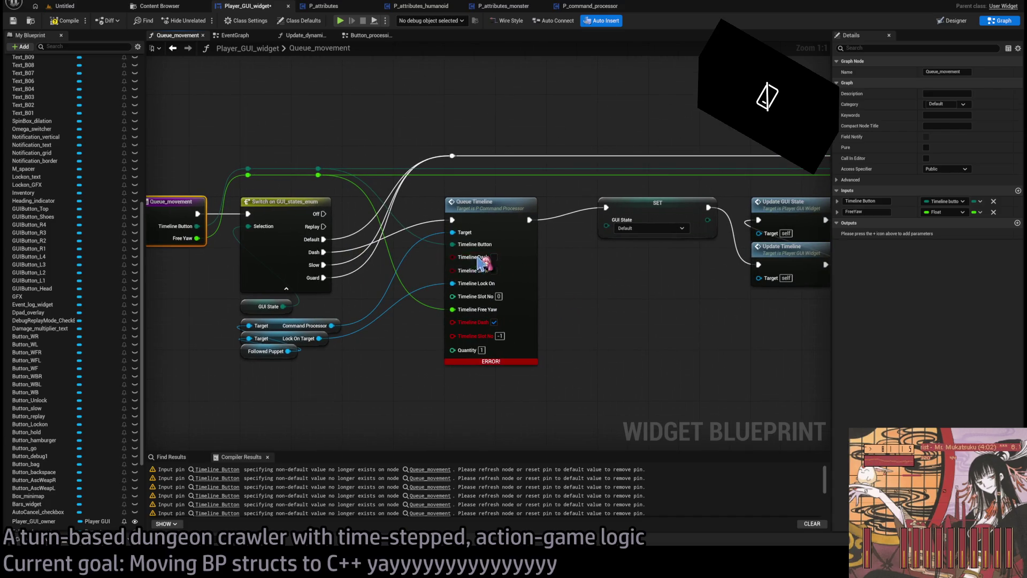
click(494, 257)
click(614, 344)
click(499, 296)
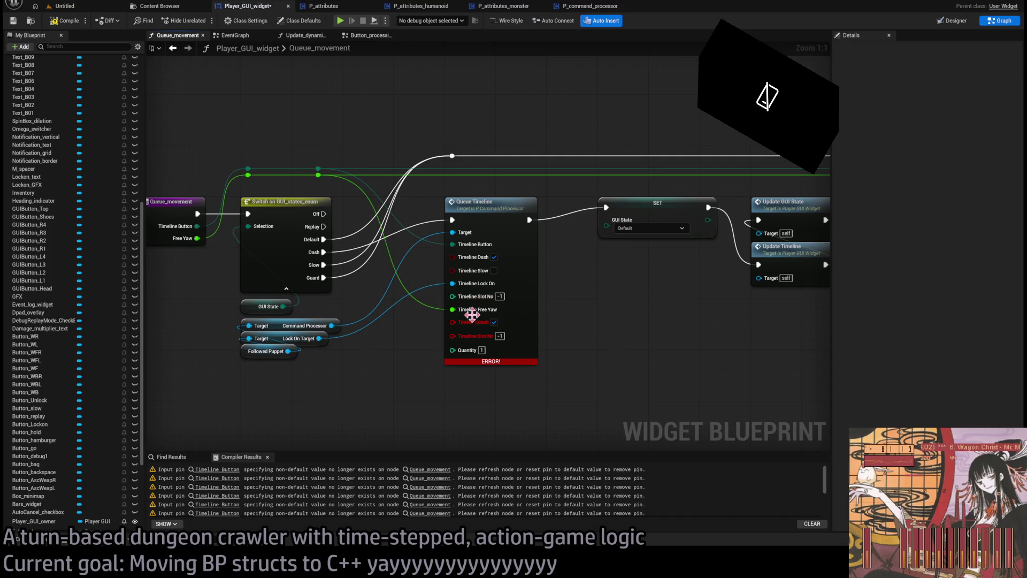
click(471, 337)
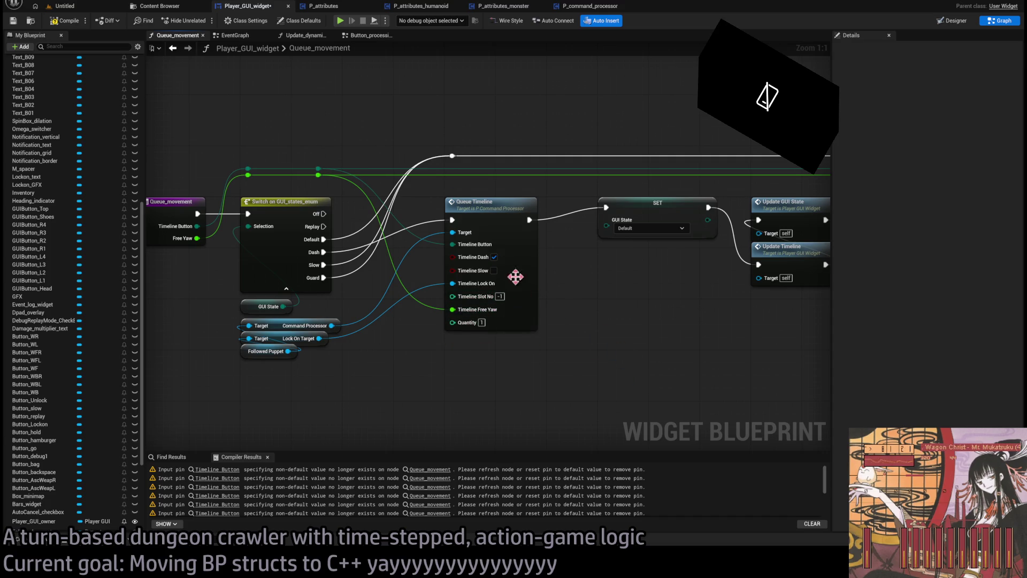
Inspect the Return Node and Button on Hold, then follow the compiler warning to the EventGraph.
mouse_move(245, 88)
mouse_down()
mouse_move(153, 316)
mouse_move(716, 331)
mouse_up()
scroll(307, 312, down, 3)
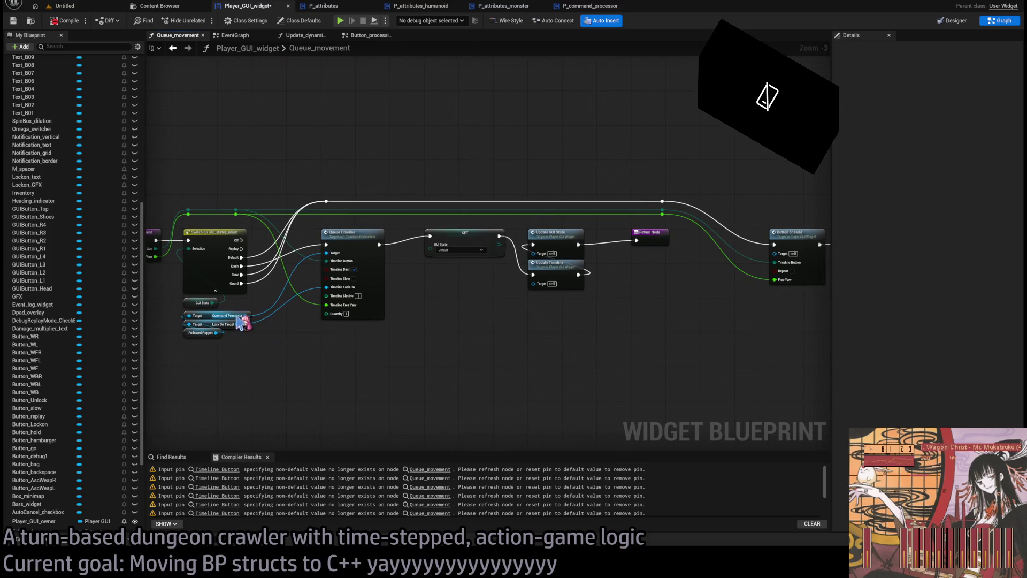
scroll(395, 302, up, 2)
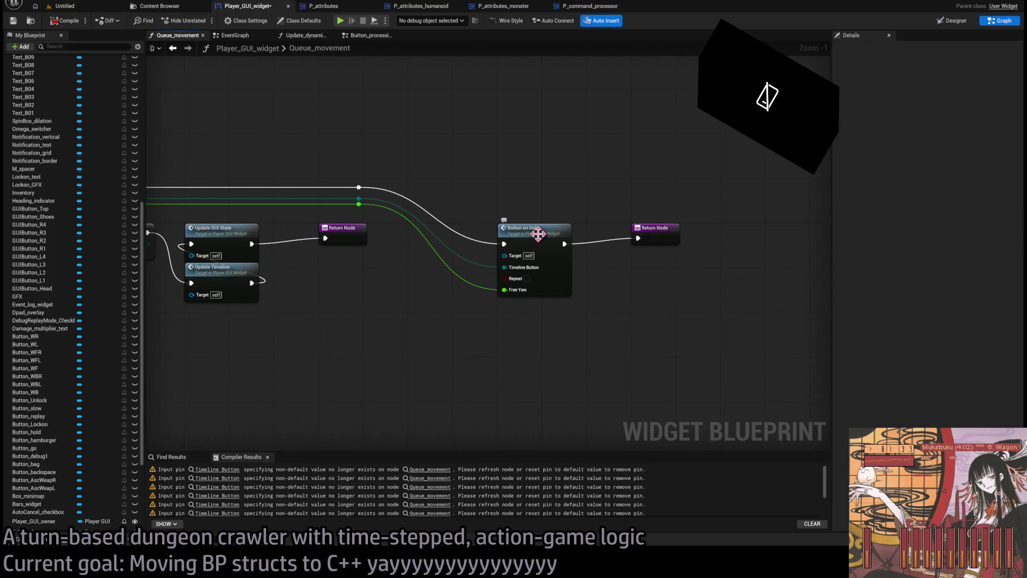
click(220, 473)
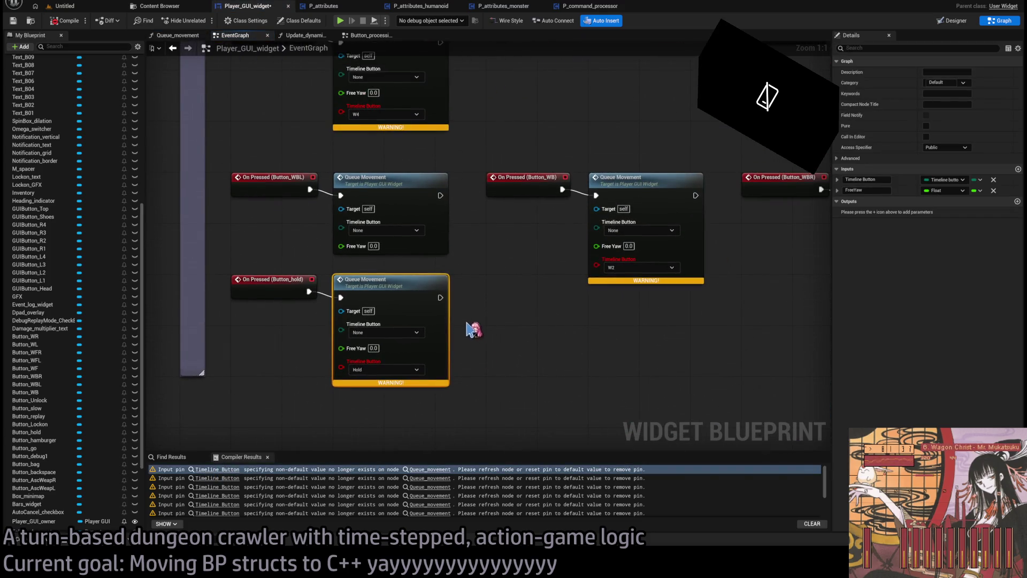
Set Timeline Button to Hold on the Button_hold node and W3 on the WBR node.
click(399, 332)
click(394, 381)
mouse_move(341, 228)
mouse_down()
mouse_move(516, 286)
mouse_move(482, 222)
mouse_move(509, 295)
mouse_up()
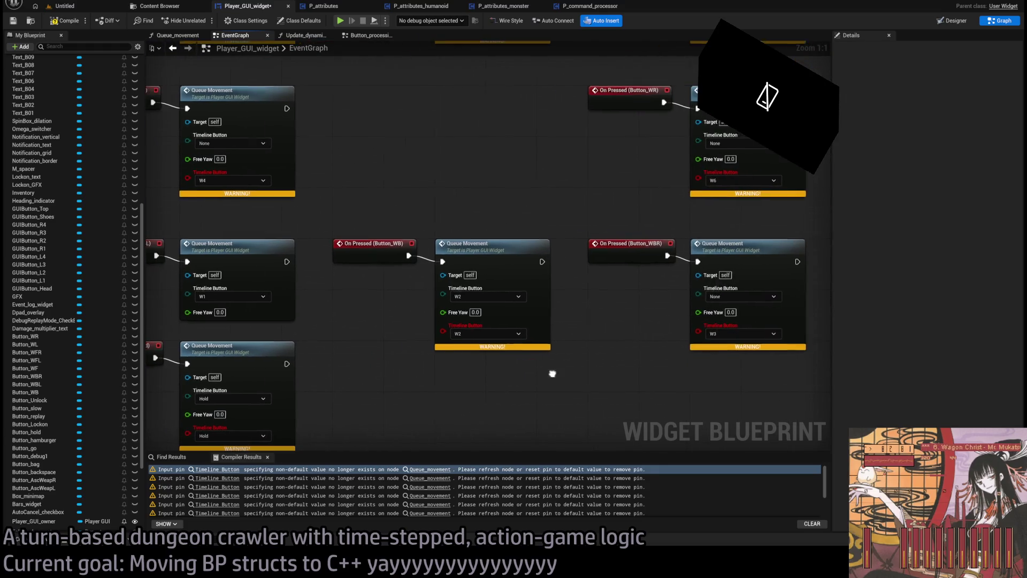
click(684, 295)
click(668, 333)
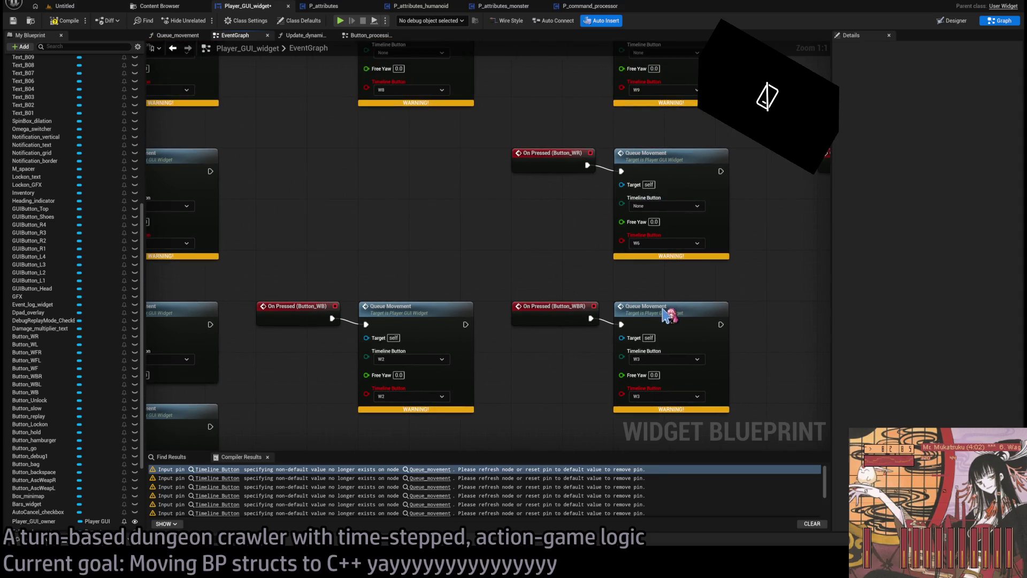
mouse_move(654, 273)
mouse_down()
mouse_move(662, 300)
mouse_move(636, 299)
mouse_up()
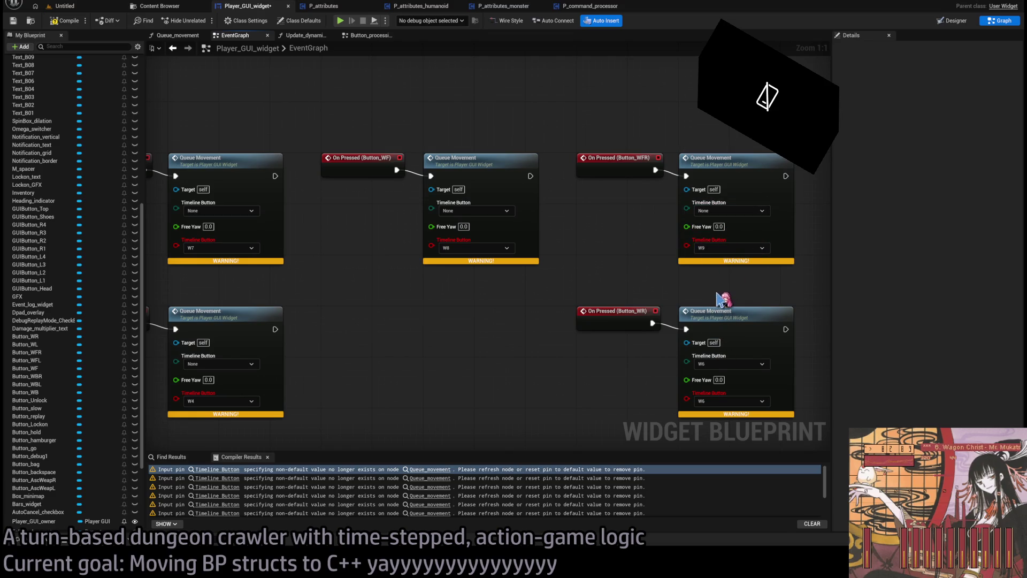
mouse_move(488, 219)
mouse_down()
mouse_move(527, 258)
mouse_move(435, 349)
mouse_move(471, 222)
mouse_up()
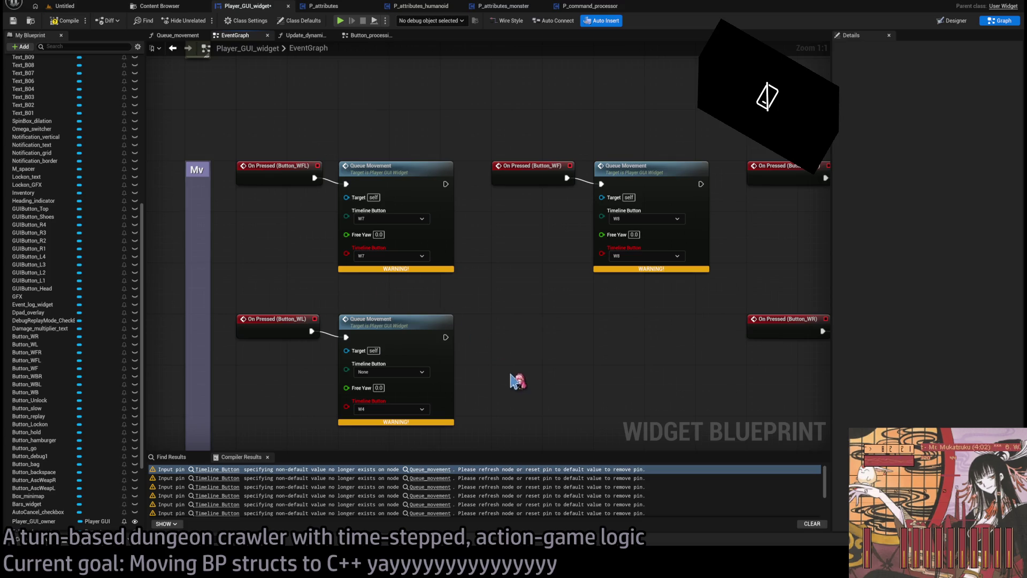
drag(518, 383, 484, 302)
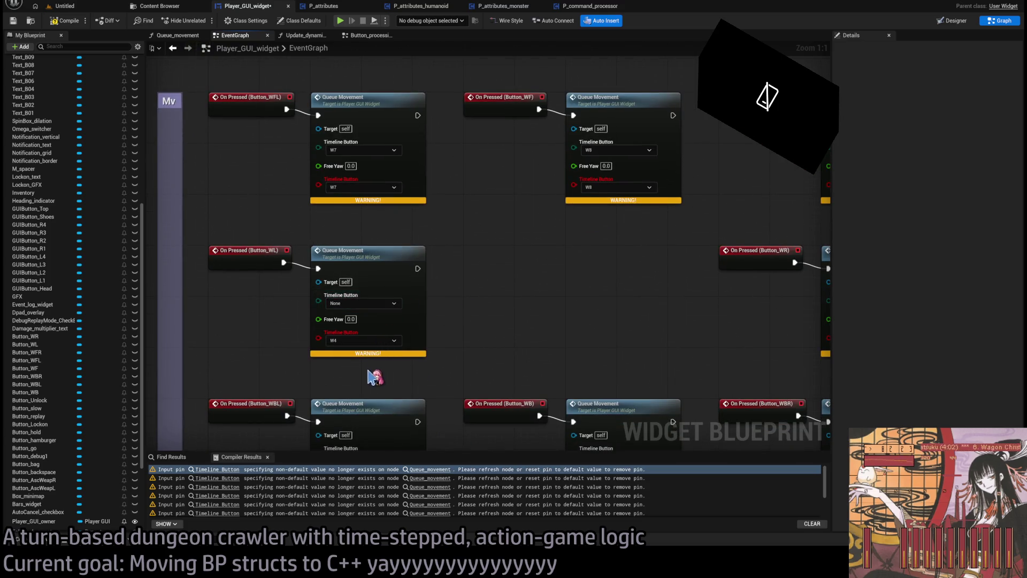
scroll(372, 351, down, 2)
mouse_move(644, 300)
mouse_down()
mouse_move(429, 190)
mouse_move(381, 266)
mouse_move(147, 330)
mouse_move(599, 288)
mouse_up()
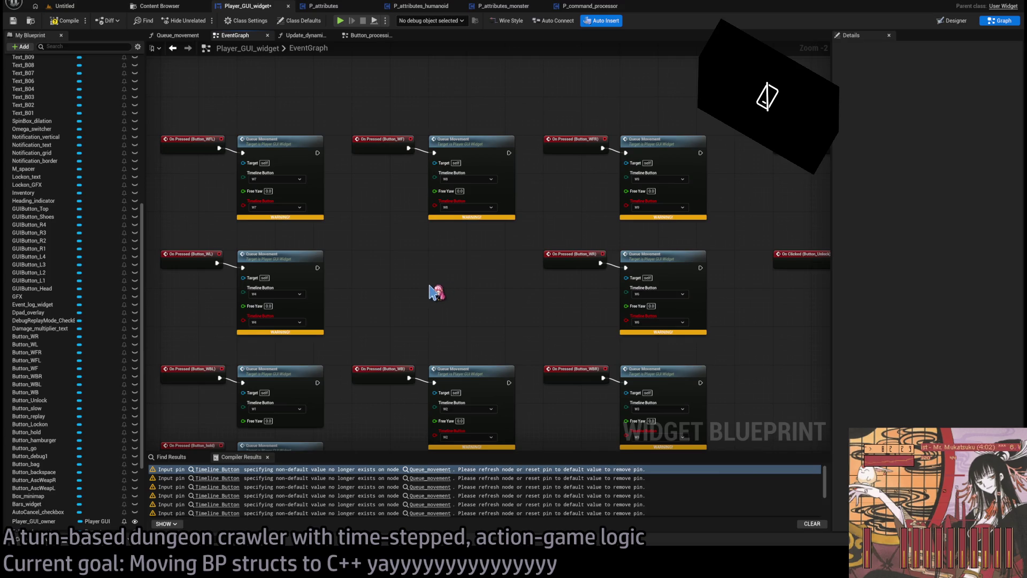
Refresh the W7, W8, W9, W6, W3, W2, W4 and Button_hold nodes to clear orphaned-pin warnings.
click(278, 207)
click(448, 209)
click(630, 207)
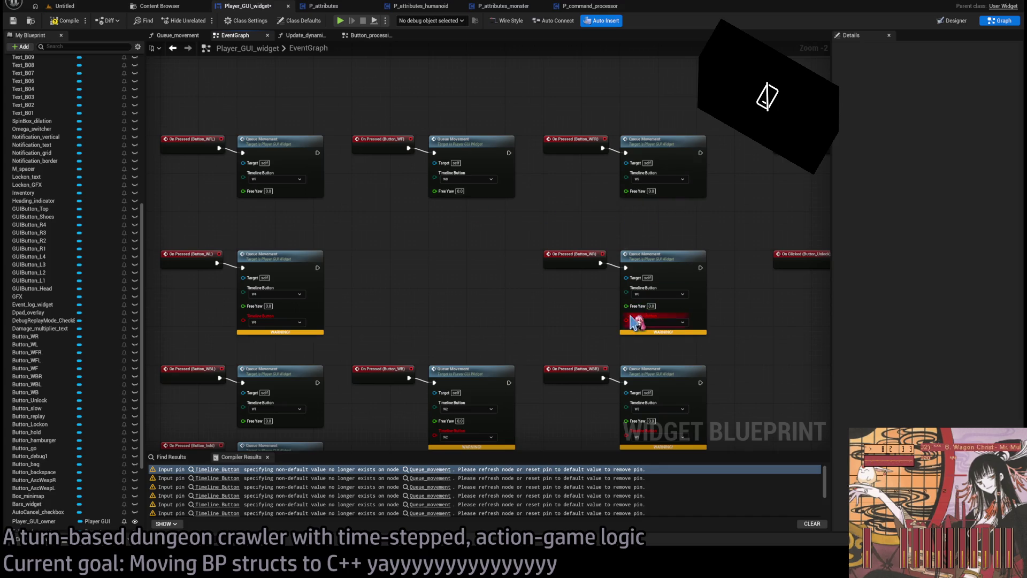
click(631, 321)
click(634, 436)
click(473, 440)
click(276, 320)
drag(431, 319, 285, 410)
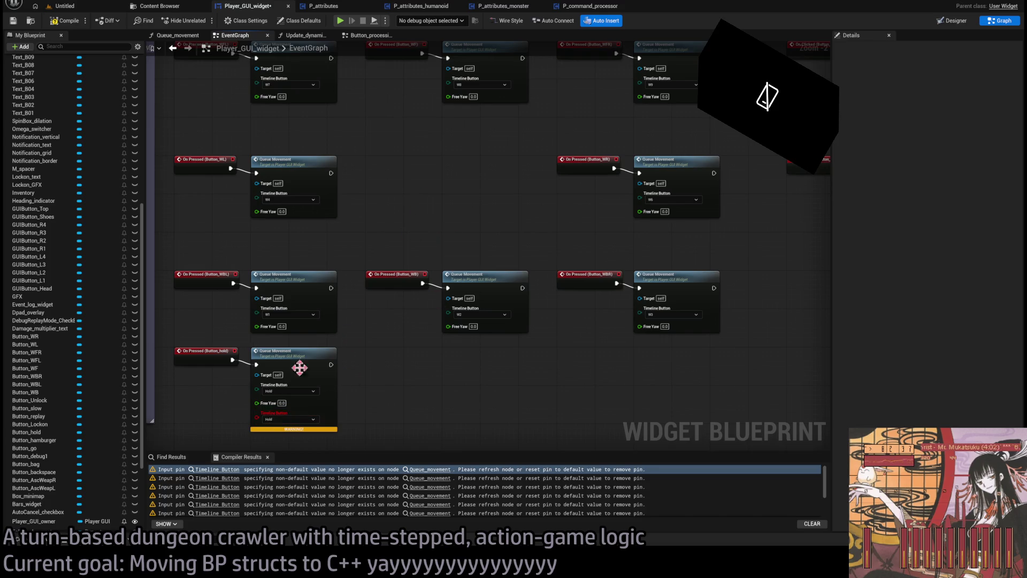
click(257, 417)
Recompile and delete the errored upper Select node in Update_dynamic_buttons.
scroll(438, 214, down, 3)
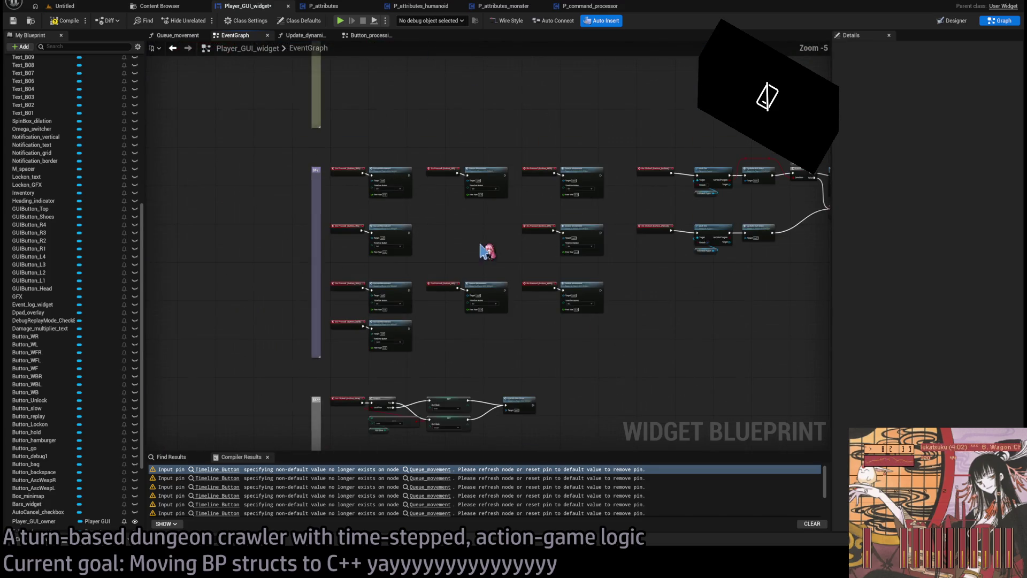
click(65, 20)
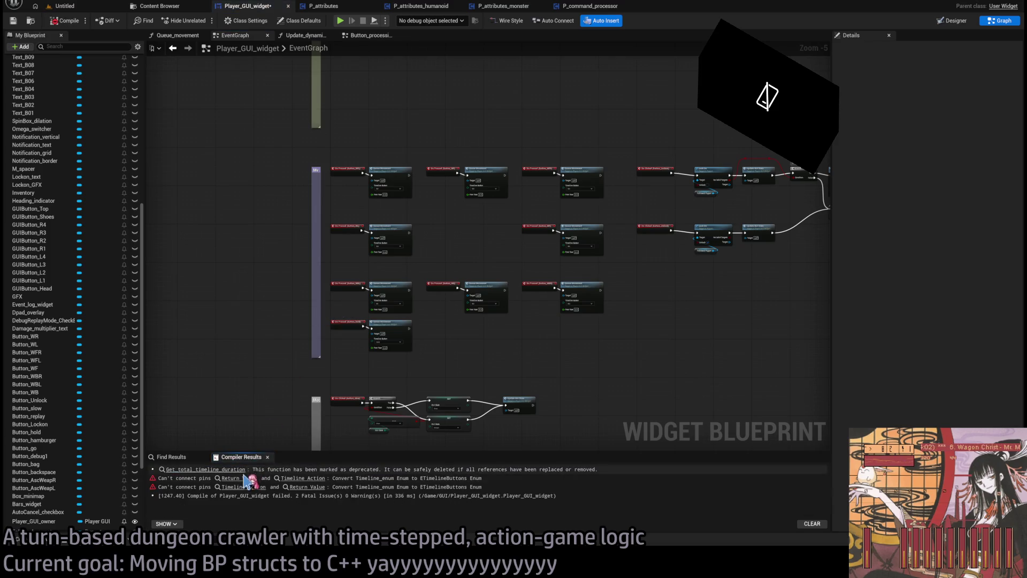
click(239, 478)
scroll(632, 370, down, 4)
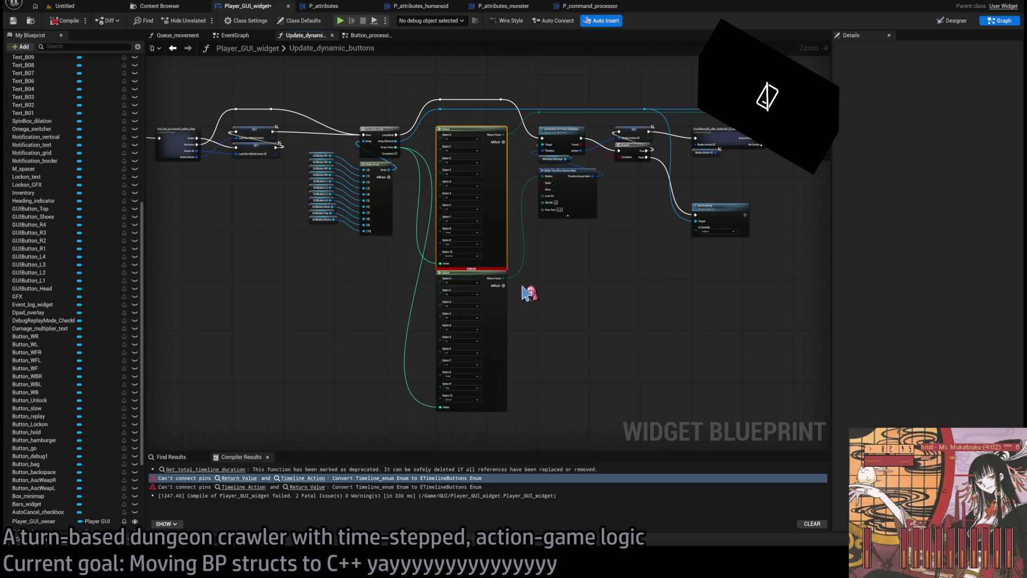
drag(514, 180, 396, 225)
mouse_move(534, 332)
mouse_down()
mouse_move(342, 335)
mouse_move(336, 322)
mouse_move(412, 344)
mouse_move(325, 337)
mouse_move(342, 182)
mouse_move(369, 170)
mouse_up()
click(320, 252)
key(Delete)
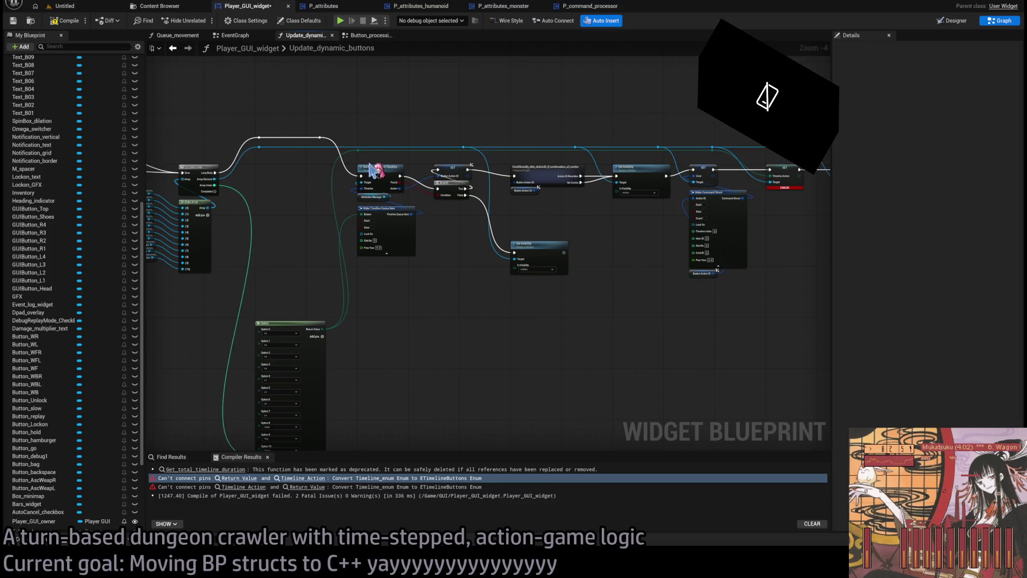
Recompile, move the remaining Select node higher, then open a followed developer's Twitch stream.
click(65, 20)
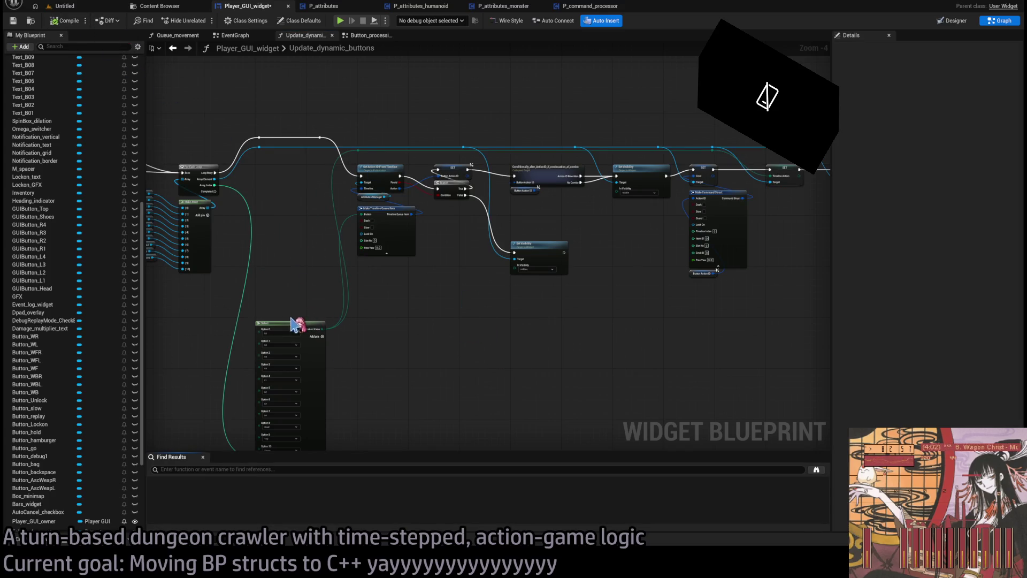
drag(295, 322, 291, 251)
click(337, 262)
scroll(337, 262, up, 4)
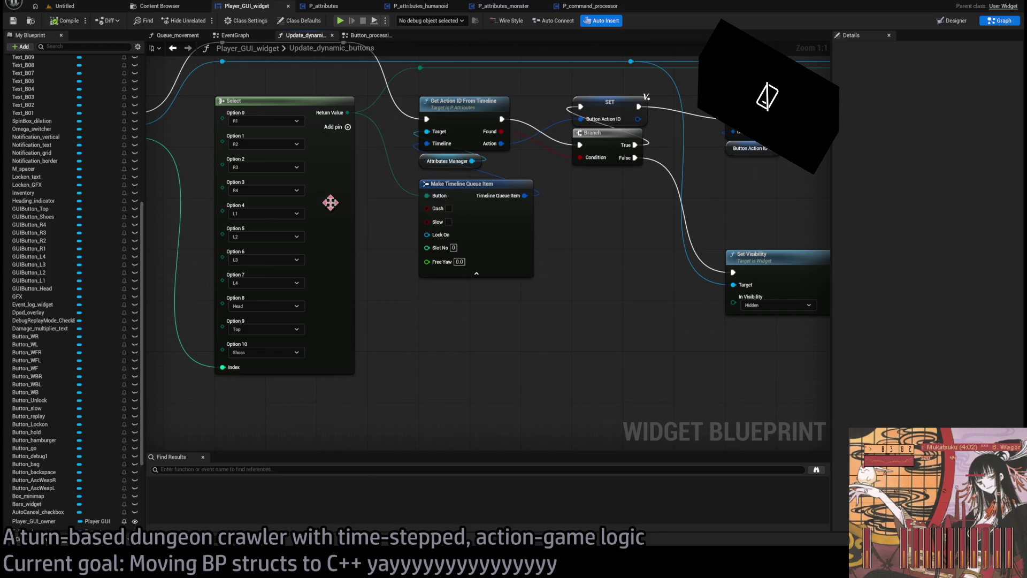
click(50, 4)
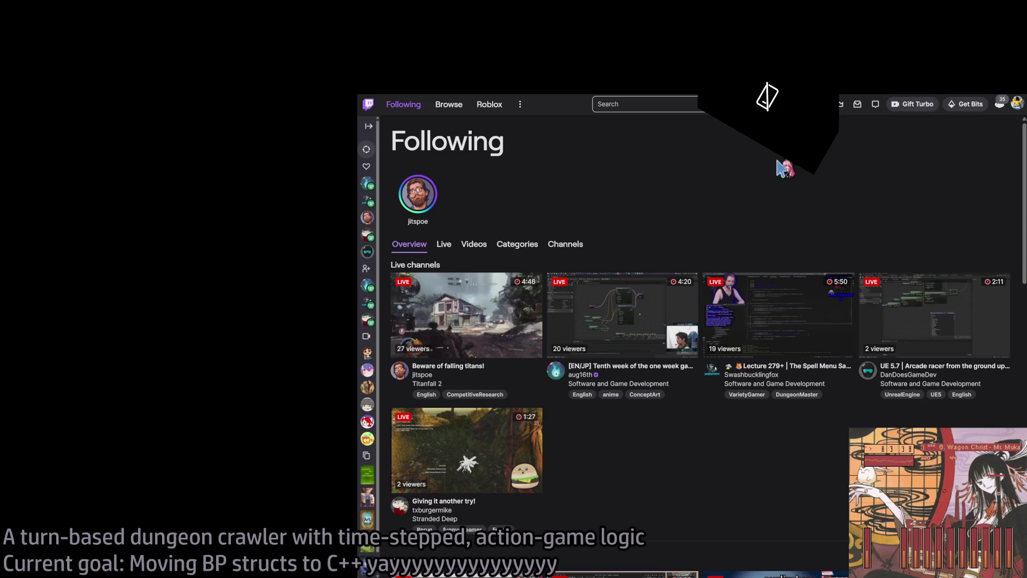
click(624, 316)
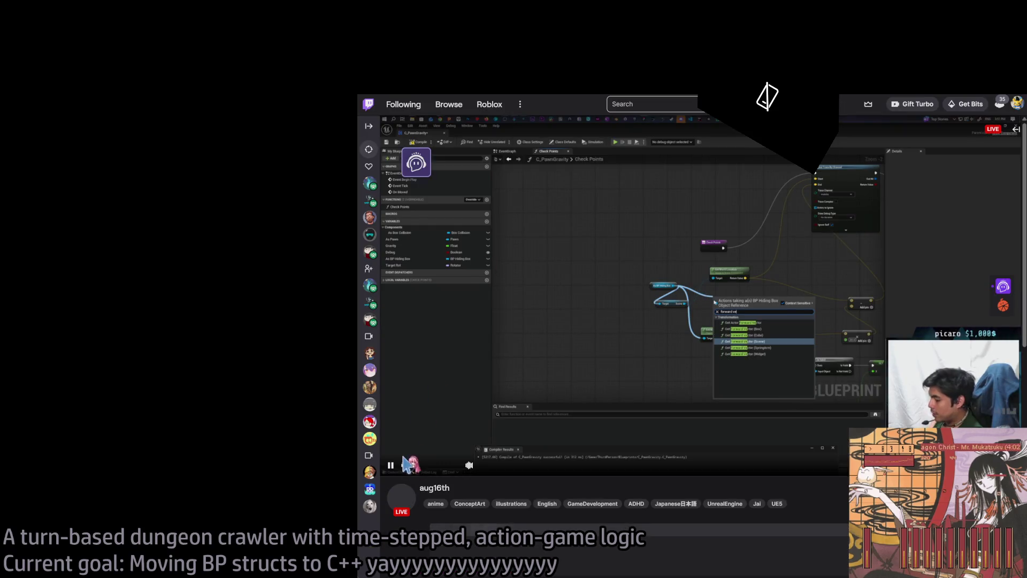
click(391, 465)
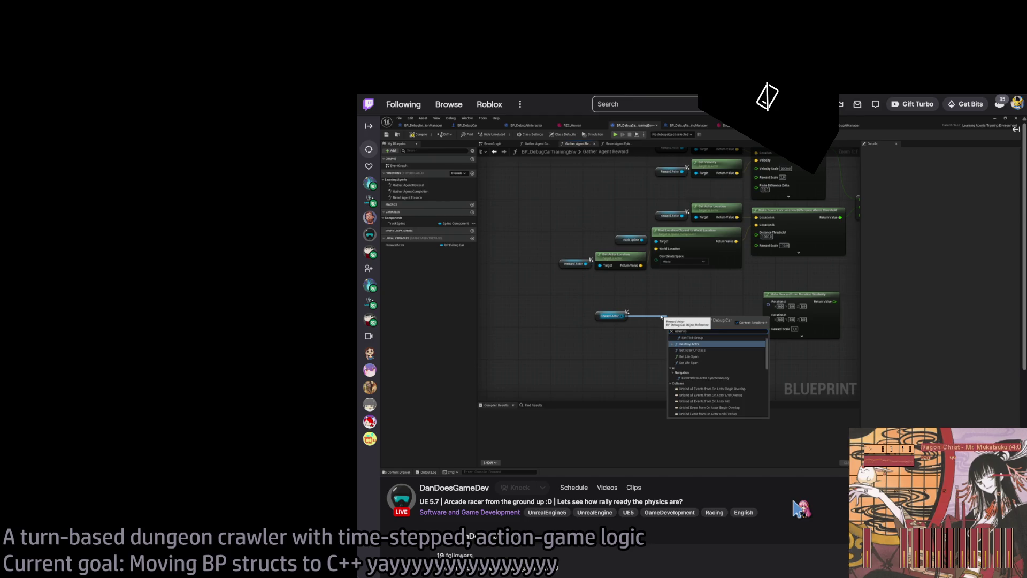
click(1016, 130)
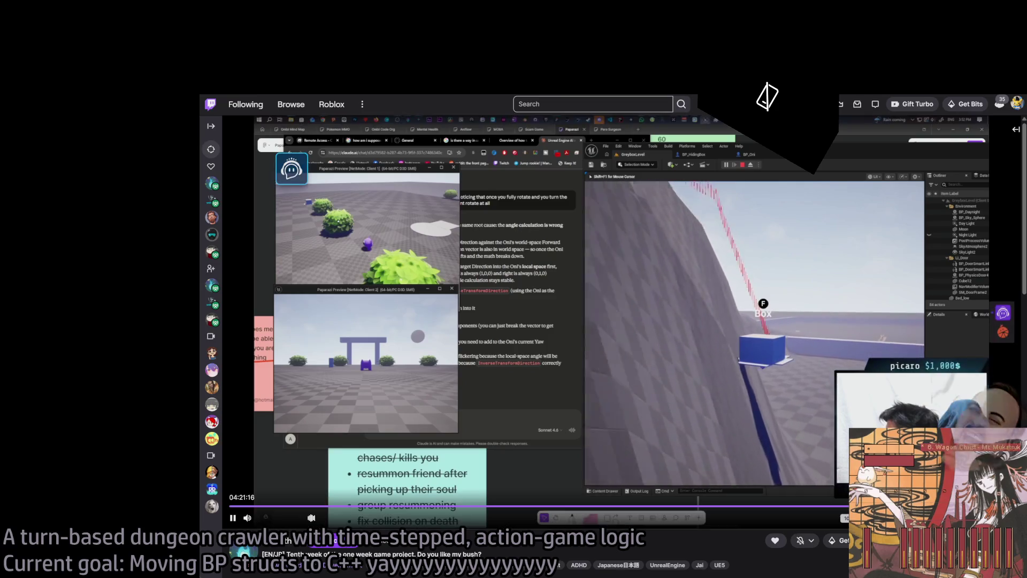
click(246, 103)
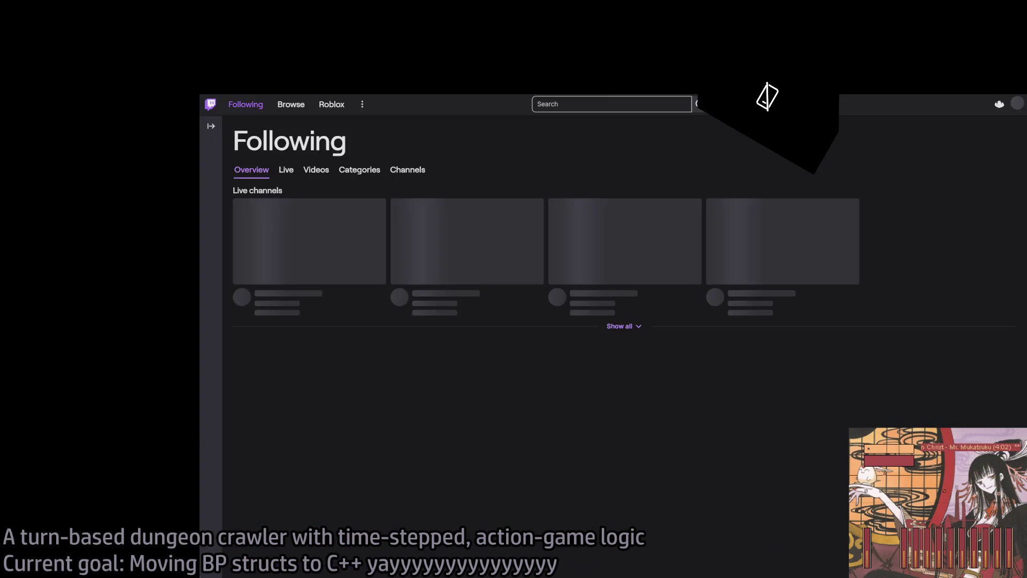